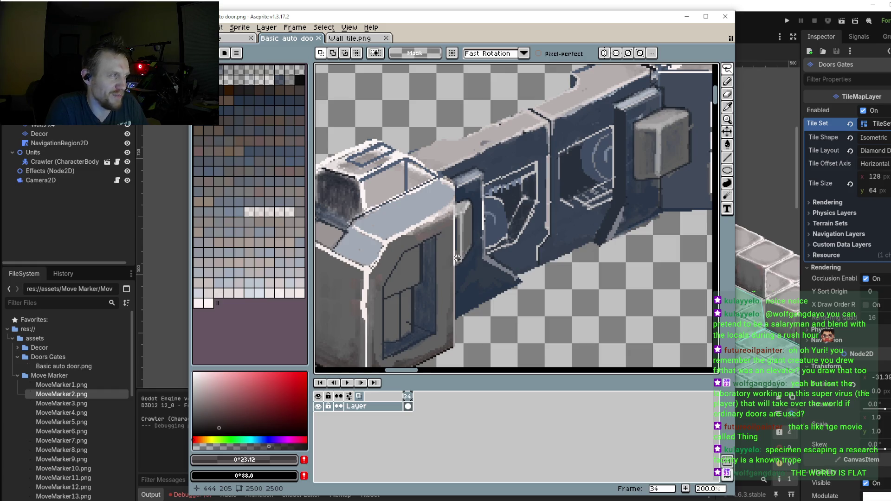
Step: Sample the door's dark shadow blue and choose a slightly darker blue for outlines
key(1)
drag(509, 214, 531, 215)
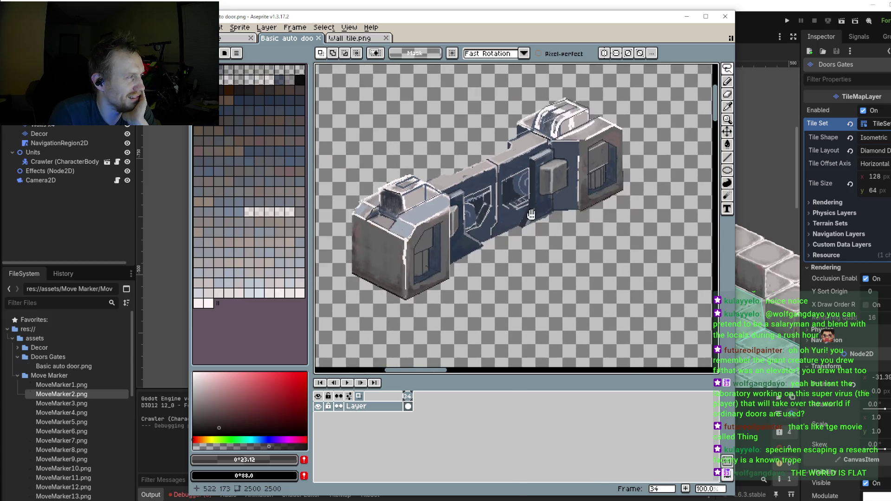
scroll(538, 204, down, 5)
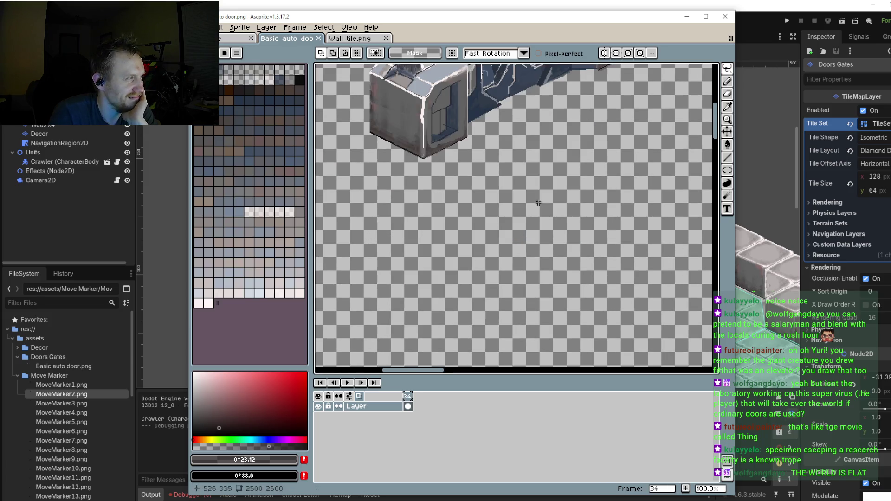
scroll(539, 203, up, 3)
scroll(538, 204, up, 2)
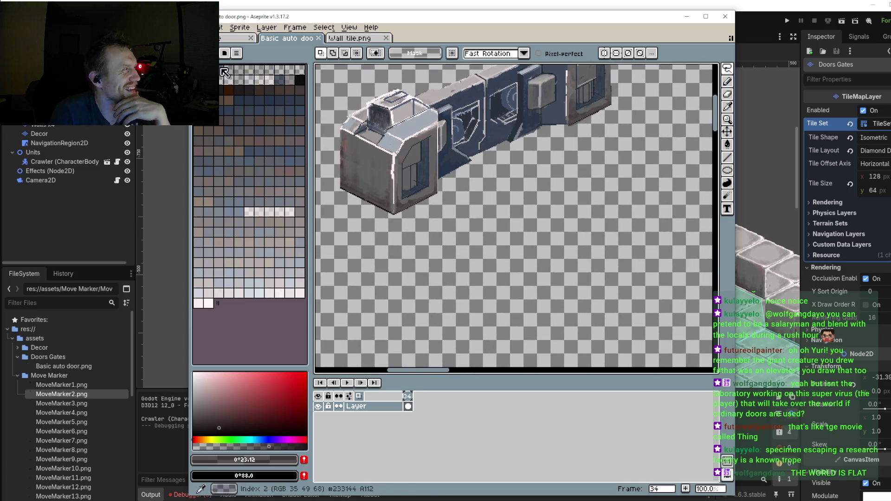
scroll(457, 206, up, 2)
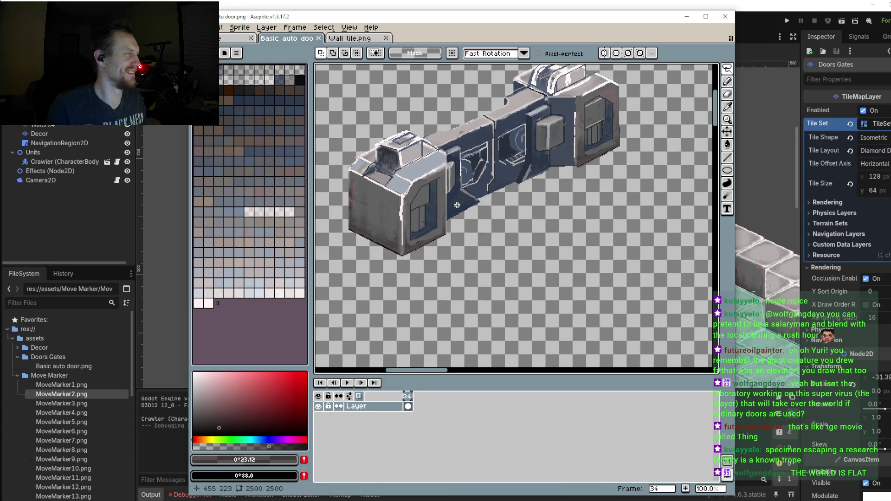
scroll(457, 205, up, 1)
scroll(499, 239, up, 2)
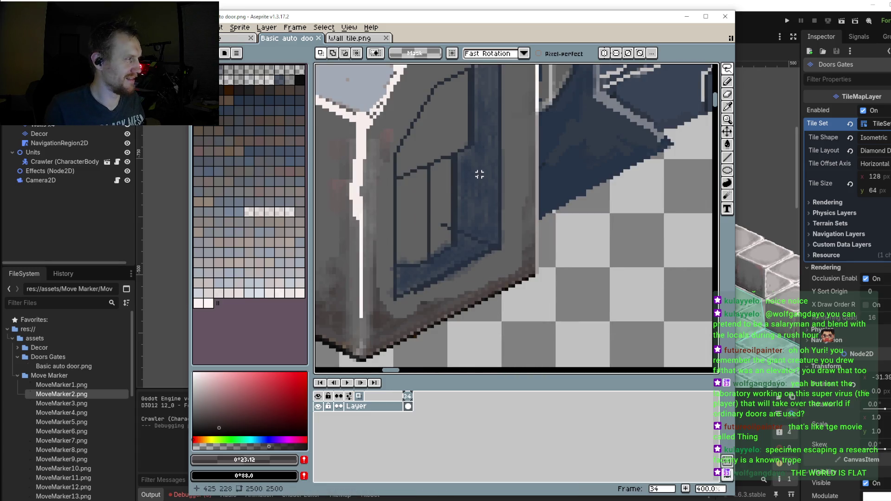
key(i)
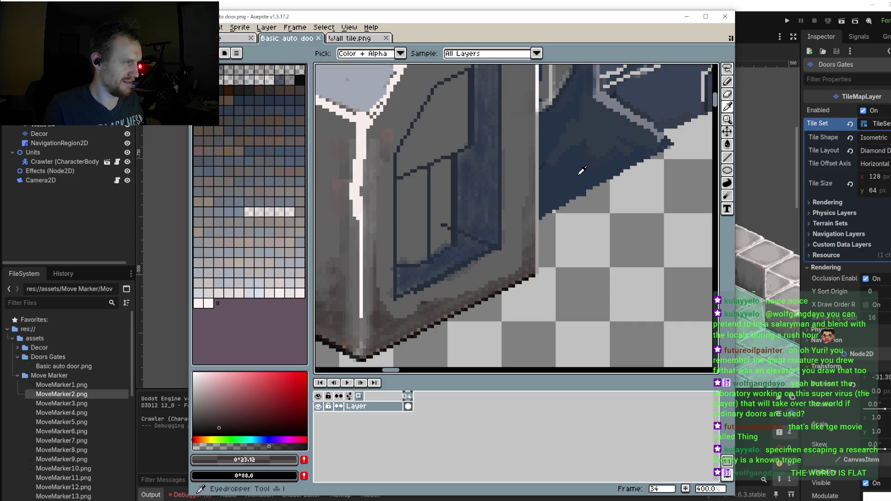
click(582, 171)
key(b)
drag(582, 171, 541, 201)
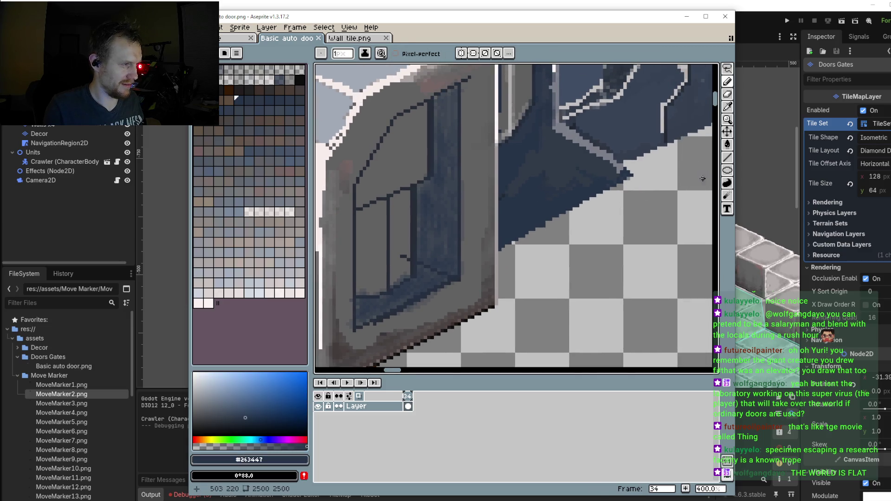
click(239, 423)
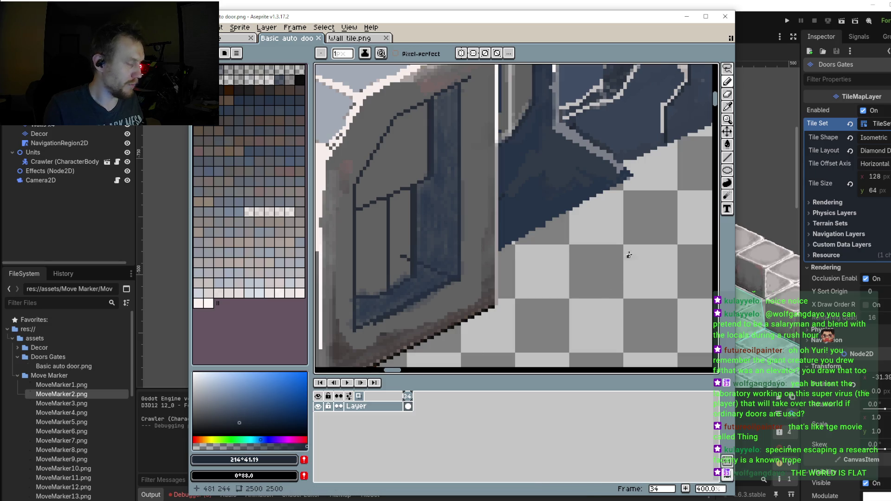
scroll(458, 272, up, 1)
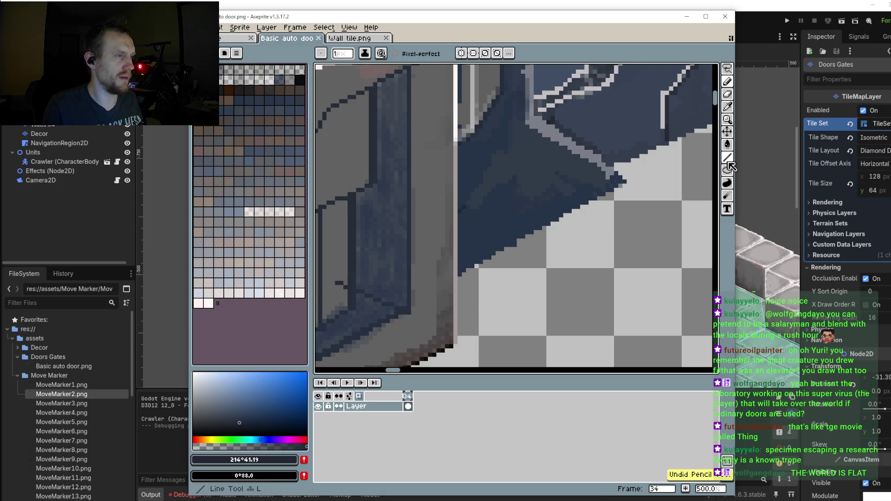
Step: Draw dark straight lines down the door's front edge and along its side edge
key(l)
drag(622, 182, 460, 272)
scroll(552, 244, down, 1)
mouse_move(552, 244)
mouse_down()
mouse_move(575, 250)
mouse_move(507, 273)
mouse_up()
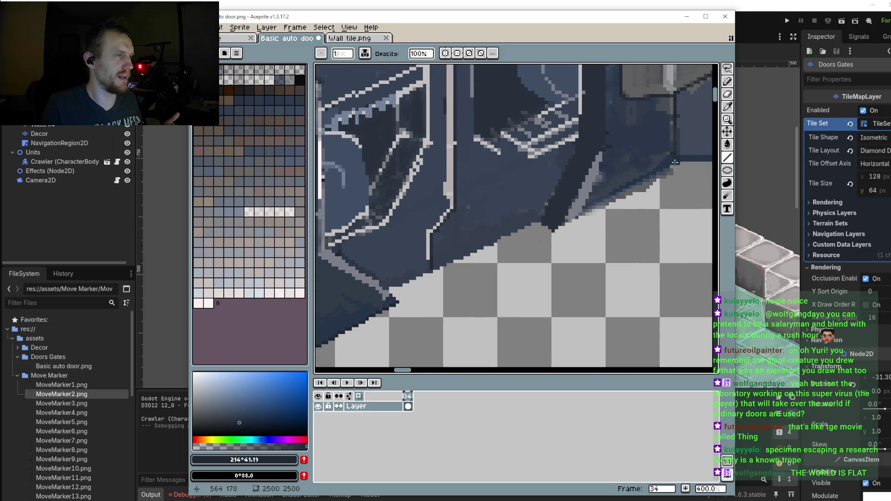
drag(678, 161, 559, 227)
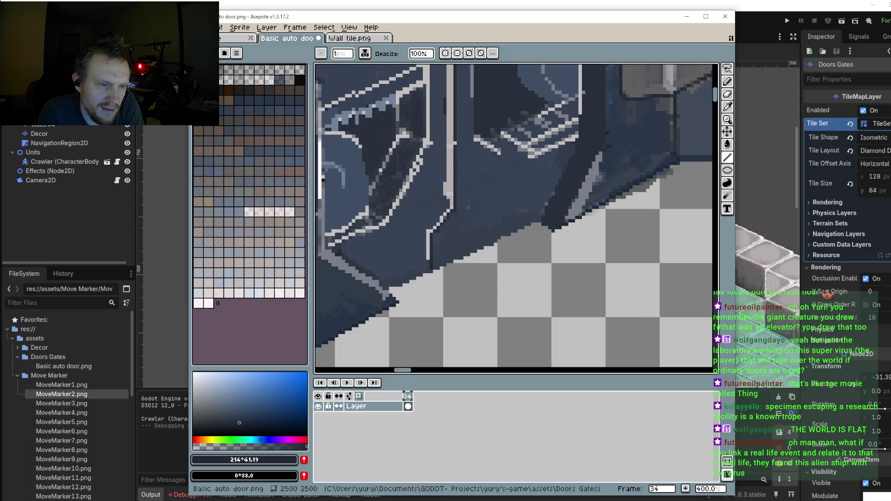
Step: Draw a dark line along the door's lower edge where it meets the floor
drag(396, 301, 594, 220)
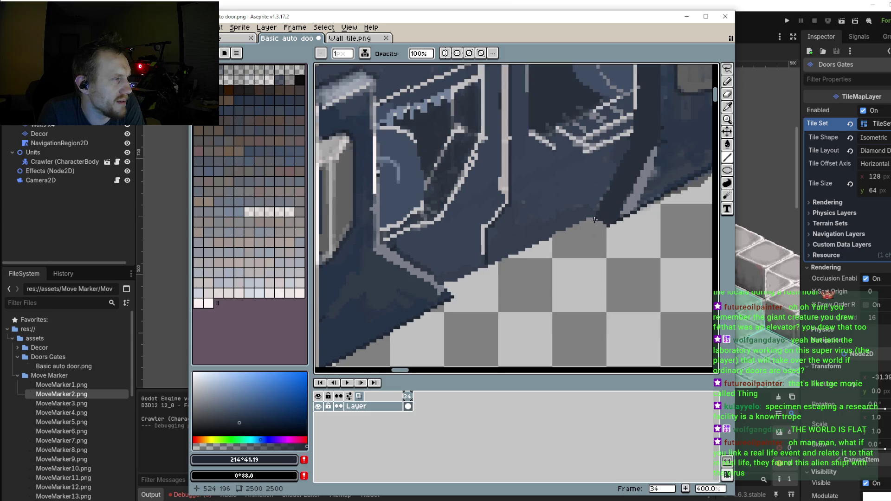
scroll(594, 217, up, 1)
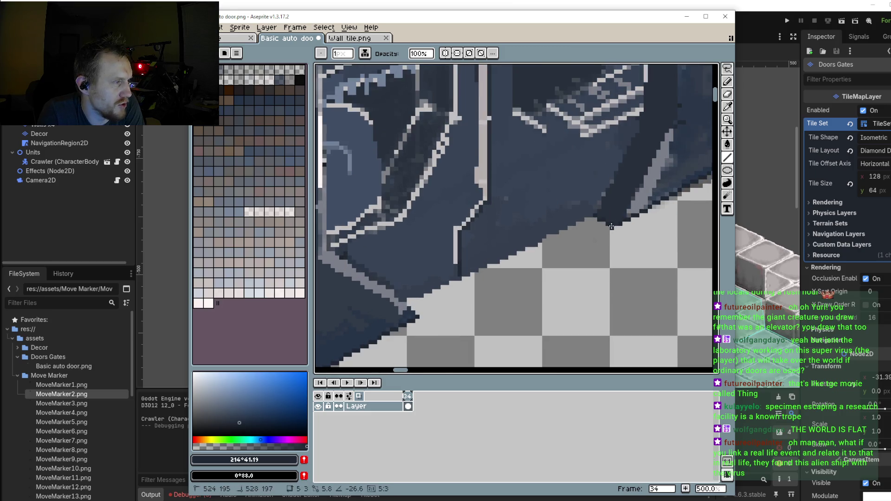
drag(593, 218, 406, 301)
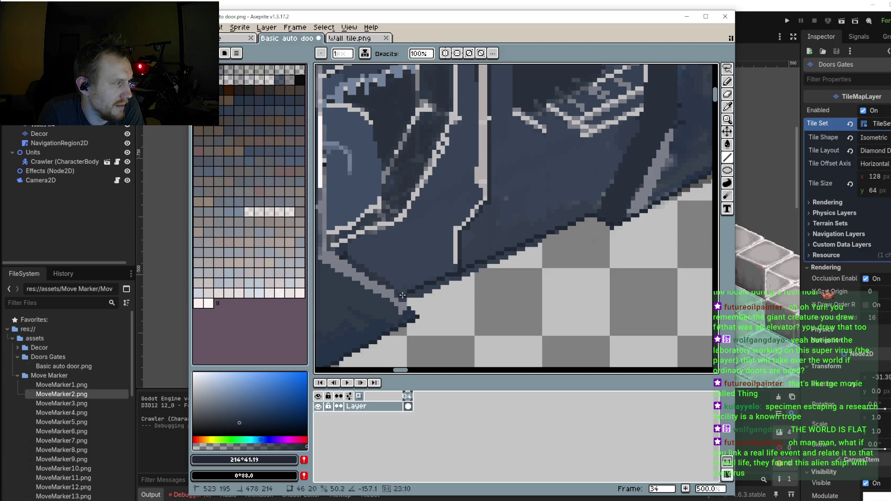
drag(406, 302, 408, 299)
scroll(478, 263, down, 4)
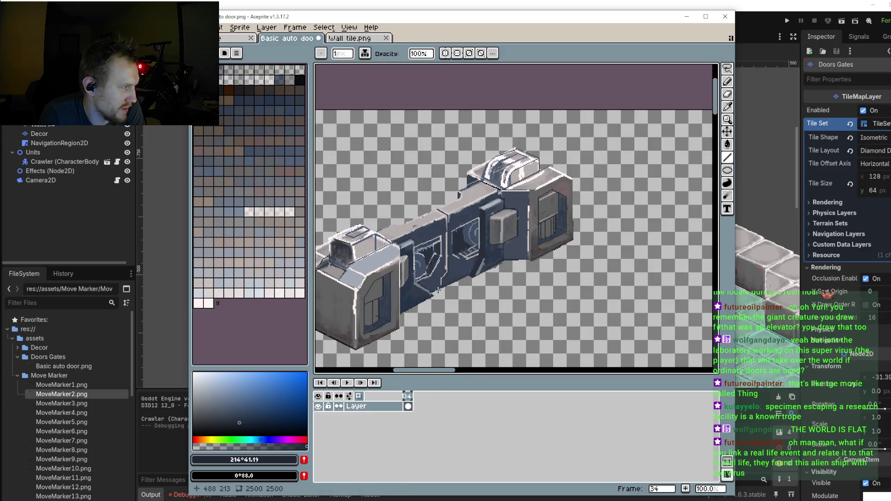
Step: Draw dark lines along the door's upper edge and under its top face
scroll(465, 251, up, 1)
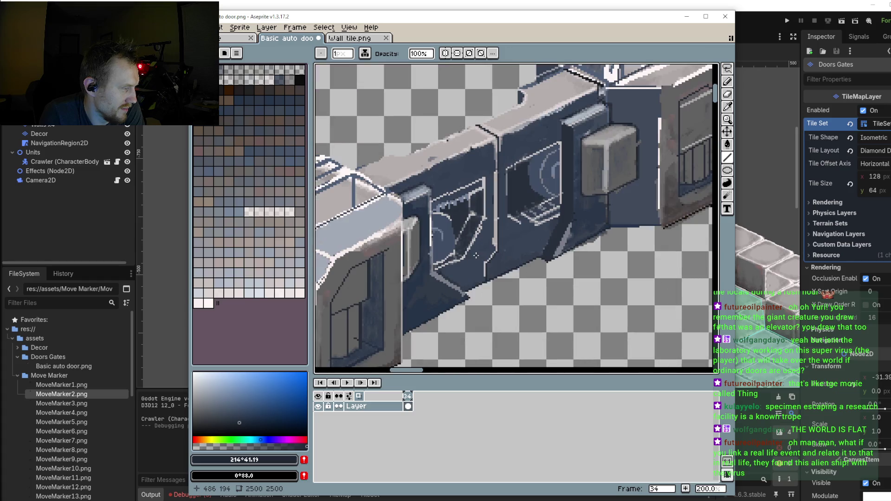
scroll(436, 226, up, 1)
scroll(437, 226, down, 1)
scroll(403, 234, up, 2)
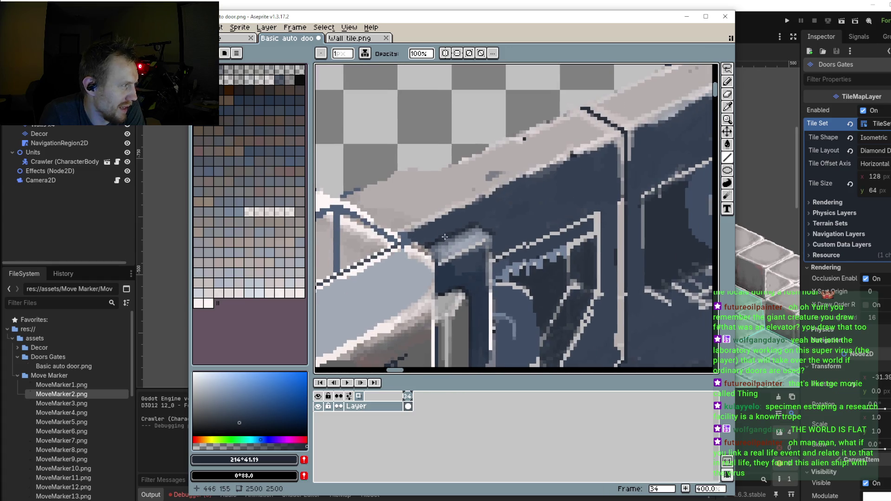
mouse_move(403, 234)
mouse_down()
mouse_move(560, 173)
mouse_move(519, 179)
mouse_up()
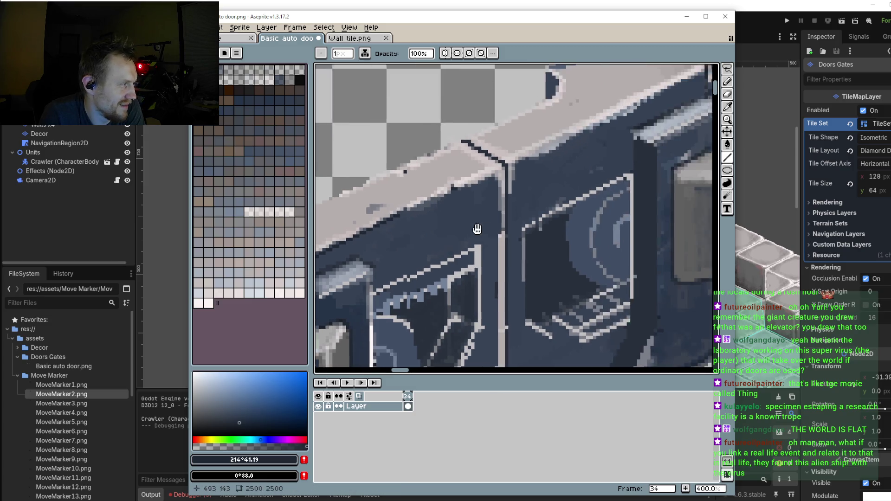
scroll(570, 177, right, 3)
scroll(575, 149, up, 1)
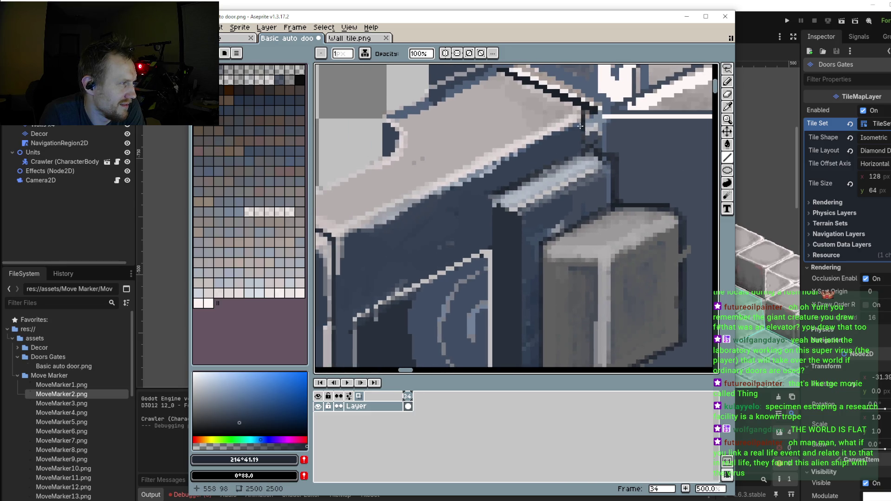
drag(579, 125, 400, 218)
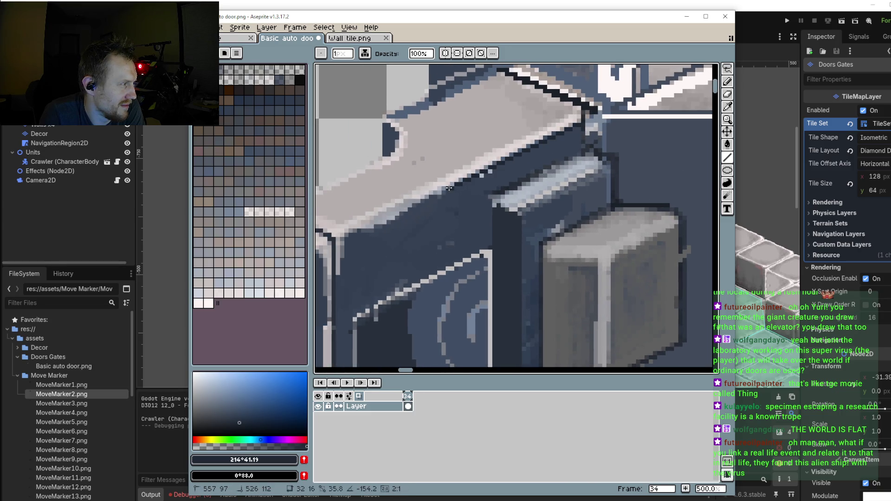
Step: Draw a vertical dark line down the door's front panel
scroll(400, 219, down, 1)
scroll(529, 217, up, 2)
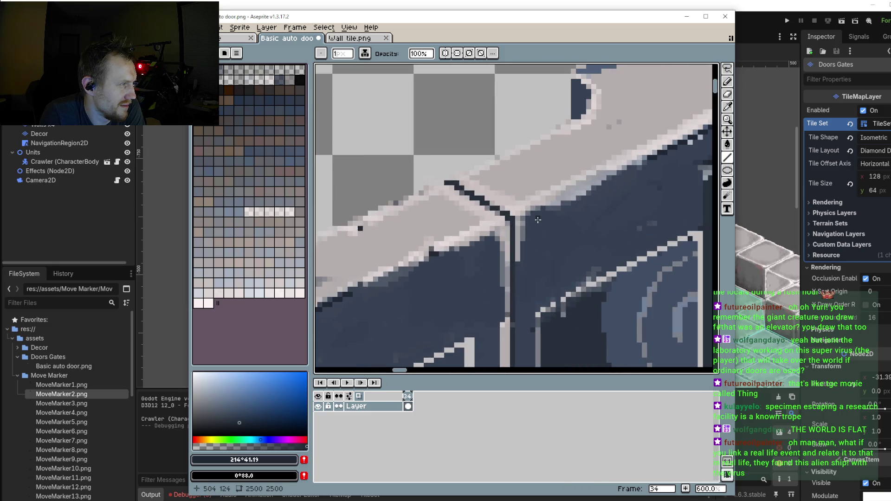
scroll(531, 232, down, 2)
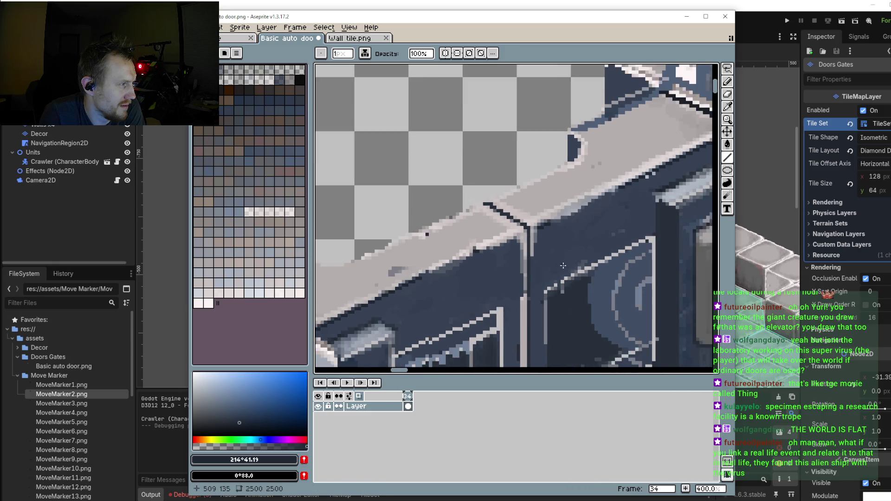
scroll(535, 274, down, 2)
scroll(535, 275, up, 1)
scroll(535, 274, up, 1)
mouse_move(449, 182)
mouse_down()
mouse_move(561, 163)
mouse_move(561, 126)
mouse_up()
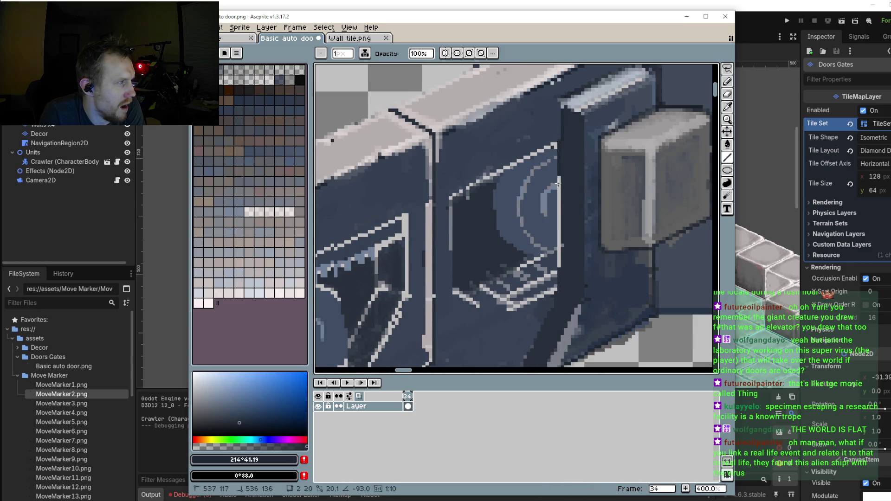
drag(564, 293, 584, 210)
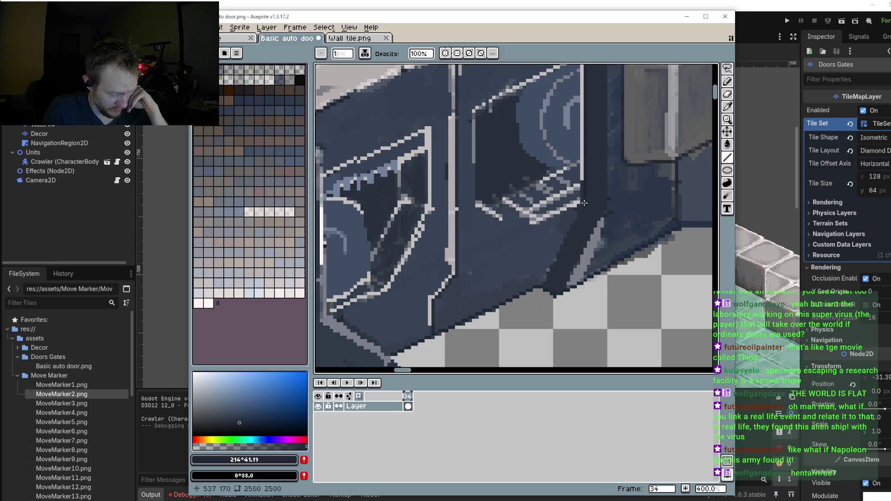
Step: Add a short dark line at the panel line's base, extending it slightly right
drag(584, 206, 539, 284)
drag(583, 205, 623, 218)
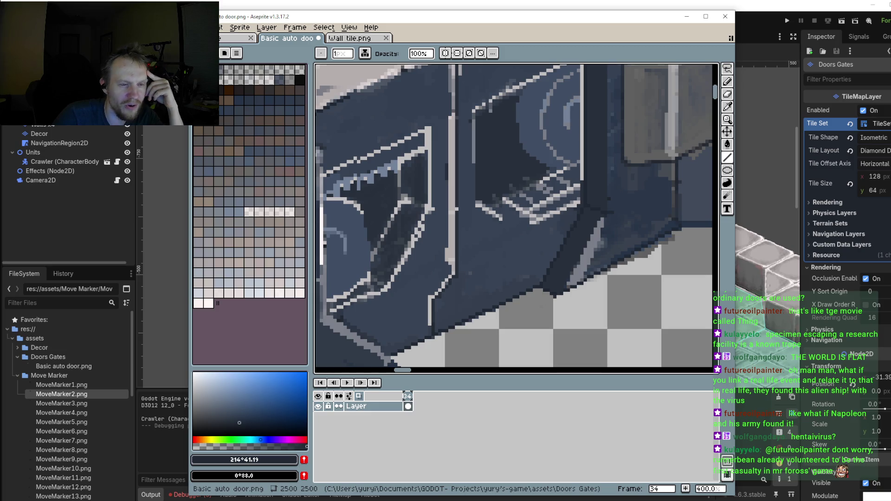
Step: Draw dark diagonal lines along the door's lower edge and down the window frame
scroll(552, 209, up, 3)
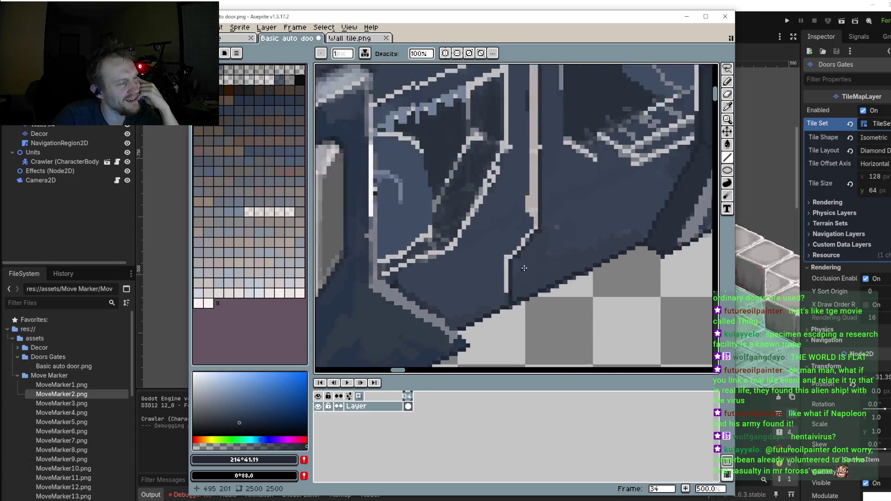
mouse_move(551, 209)
mouse_down()
mouse_move(507, 254)
mouse_move(510, 321)
mouse_up()
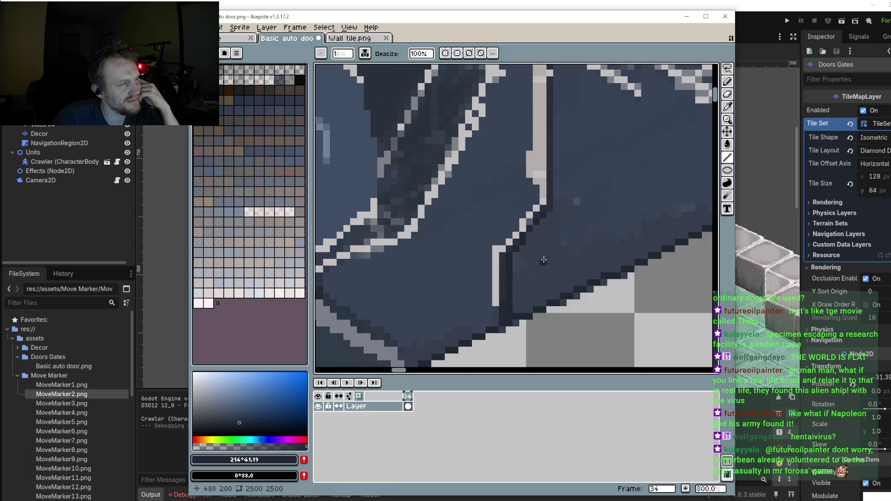
scroll(544, 260, down, 3)
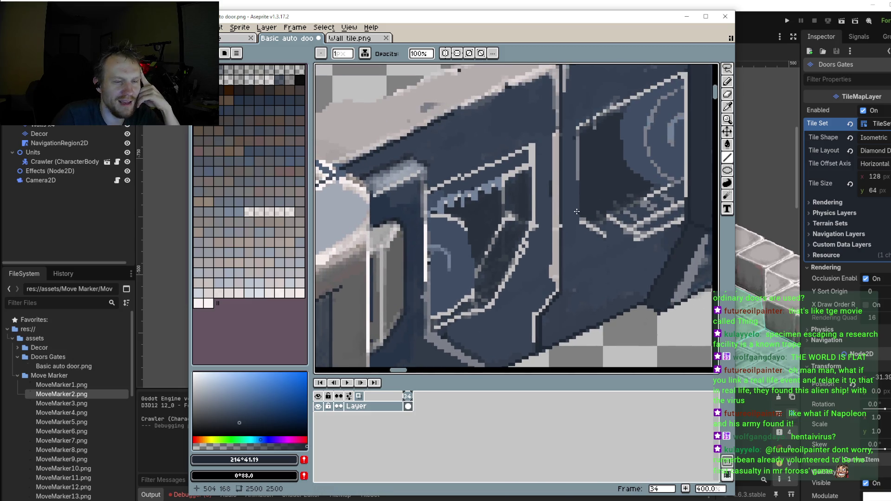
drag(501, 227, 526, 205)
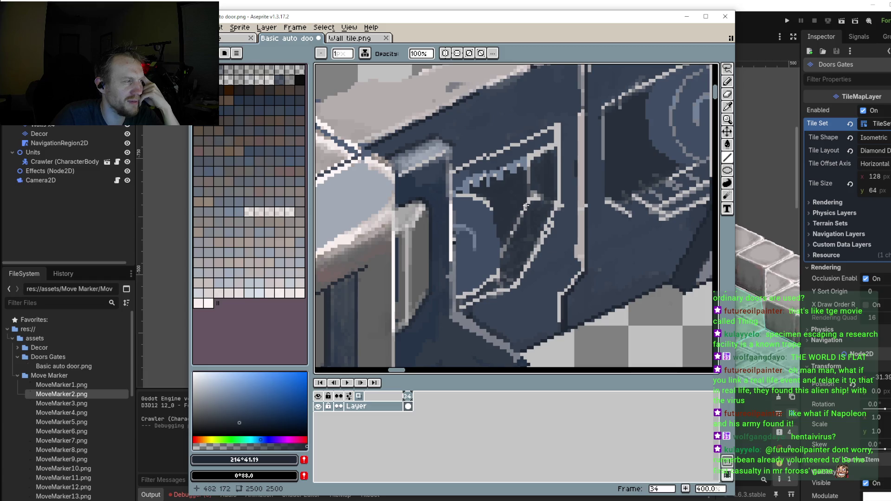
scroll(526, 205, up, 3)
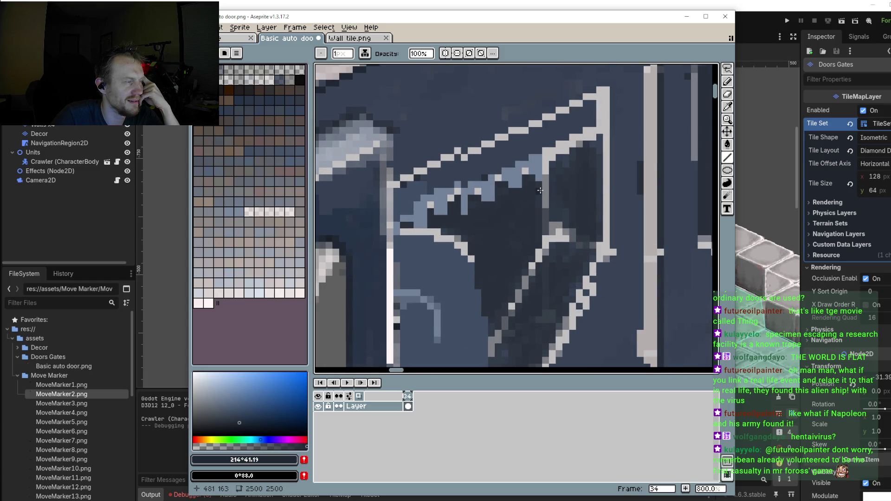
drag(541, 189, 494, 330)
Step: Draw short and long dark lines under and along the window ledges
scroll(576, 257, down, 3)
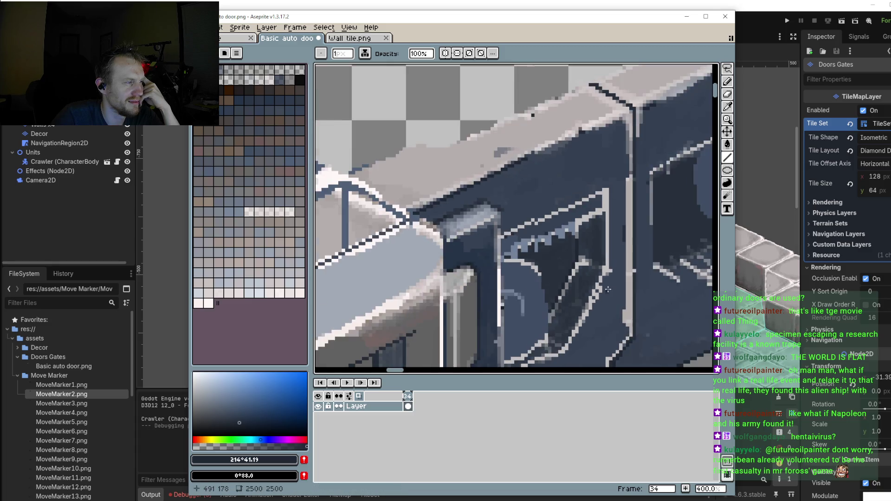
scroll(577, 257, up, 1)
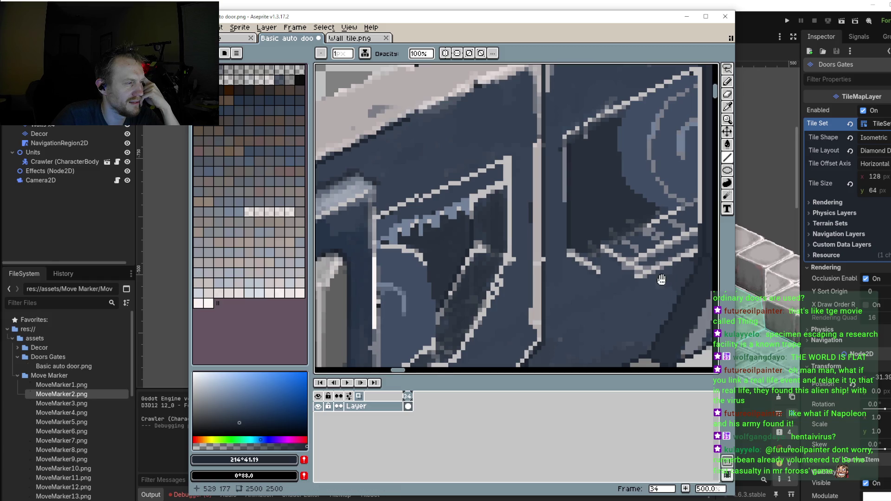
scroll(565, 251, down, 1)
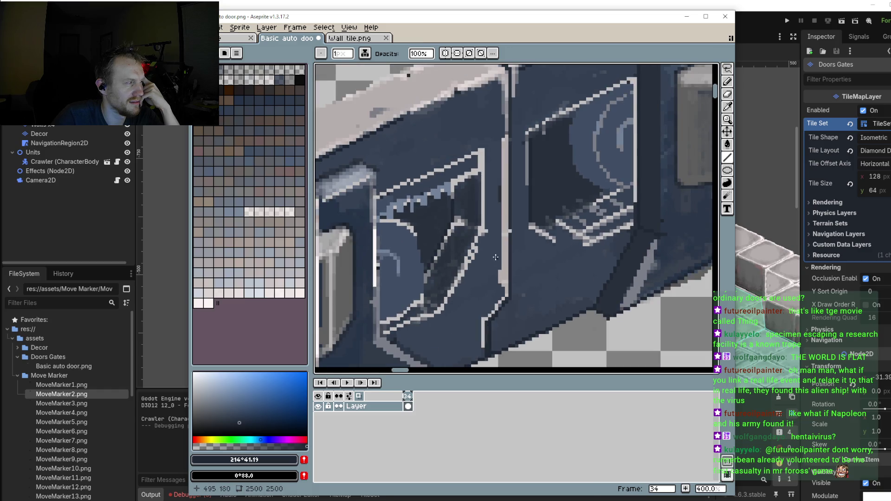
drag(554, 240, 580, 232)
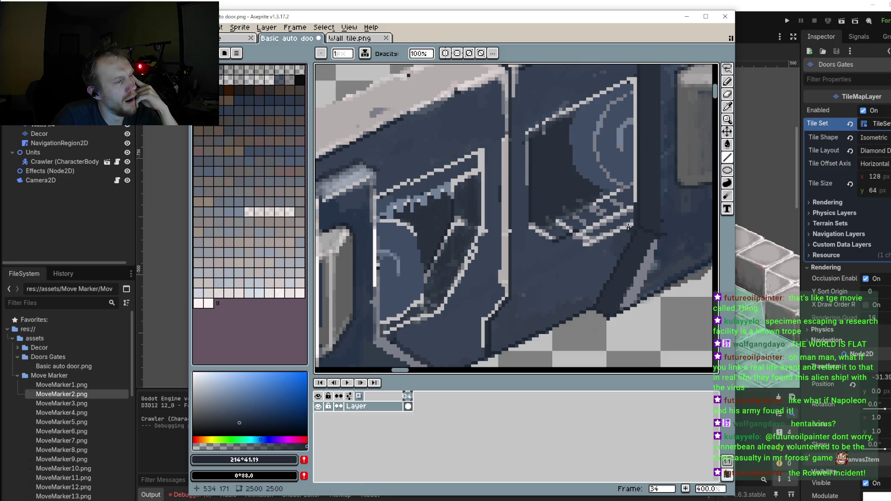
drag(637, 220, 561, 250)
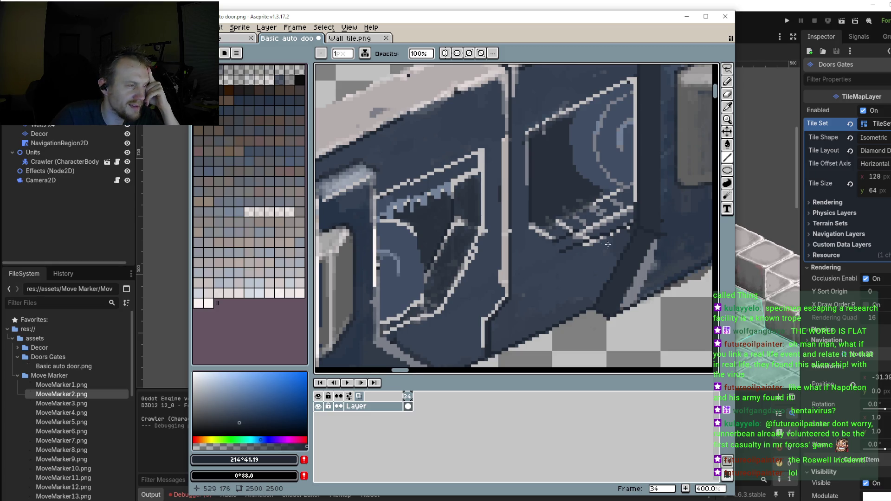
scroll(608, 244, up, 1)
drag(535, 230, 560, 246)
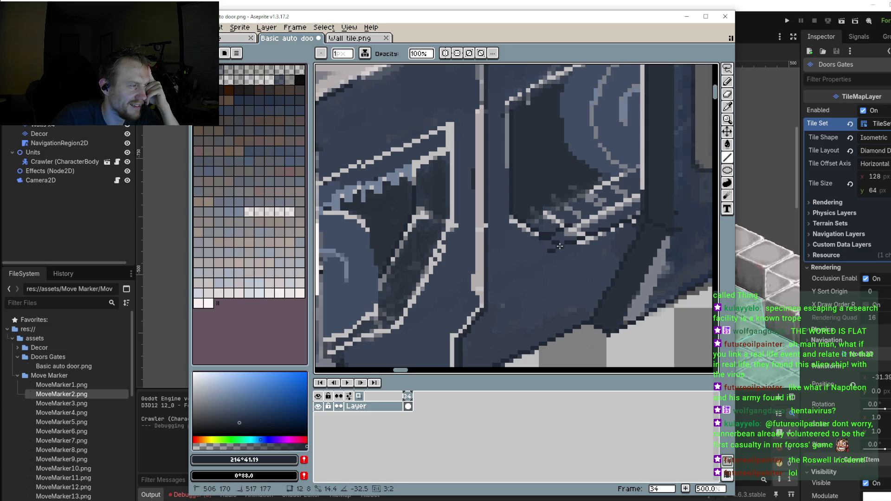
Step: Pick the door's dark blue-grey #394455 as the drawing colour
alt+click(563, 261)
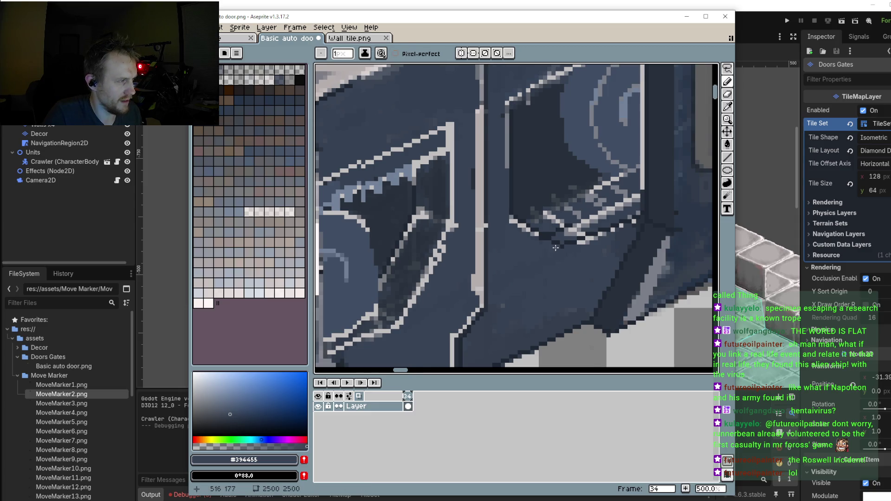
scroll(557, 248, up, 2)
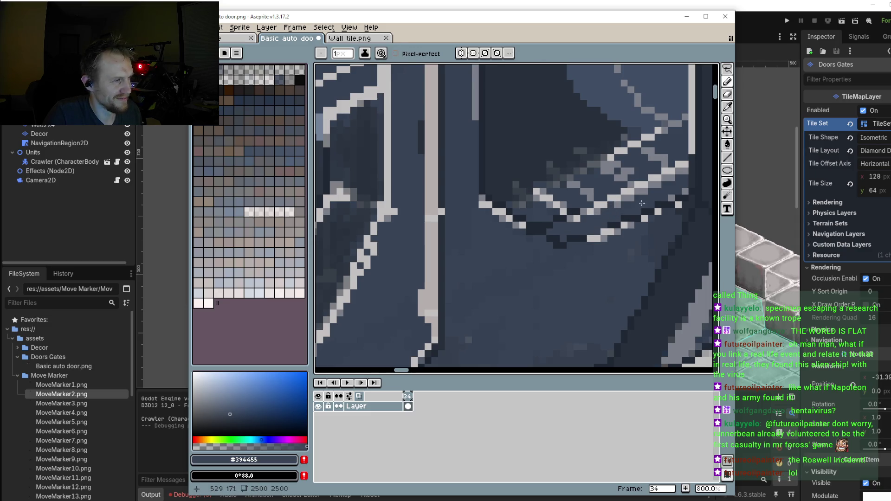
scroll(603, 240, down, 4)
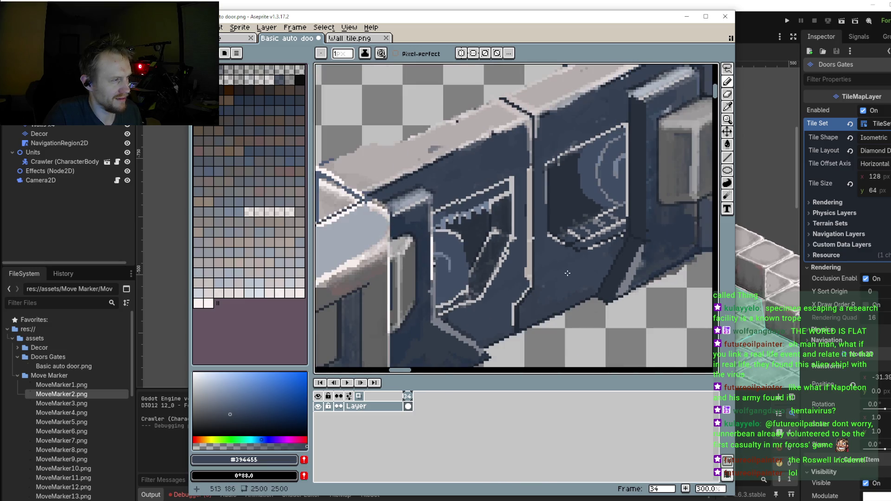
scroll(555, 276, up, 1)
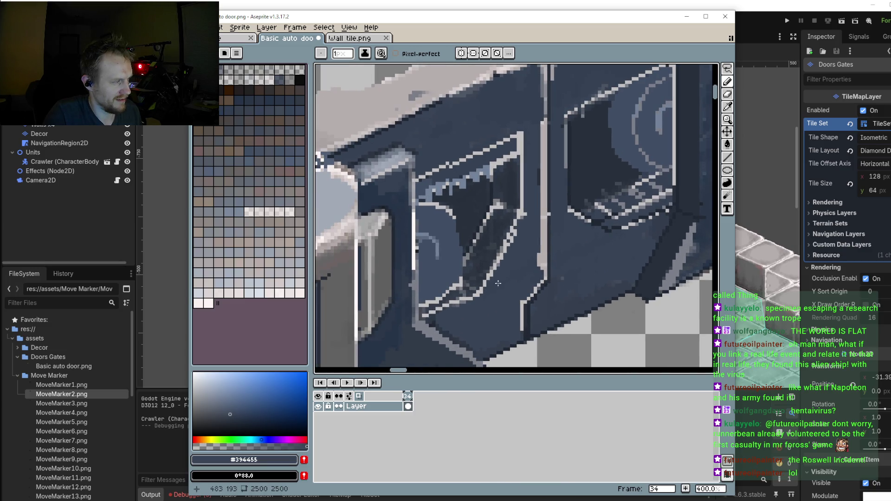
scroll(552, 269, down, 1)
scroll(534, 274, up, 1)
key(i)
scroll(502, 279, up, 1)
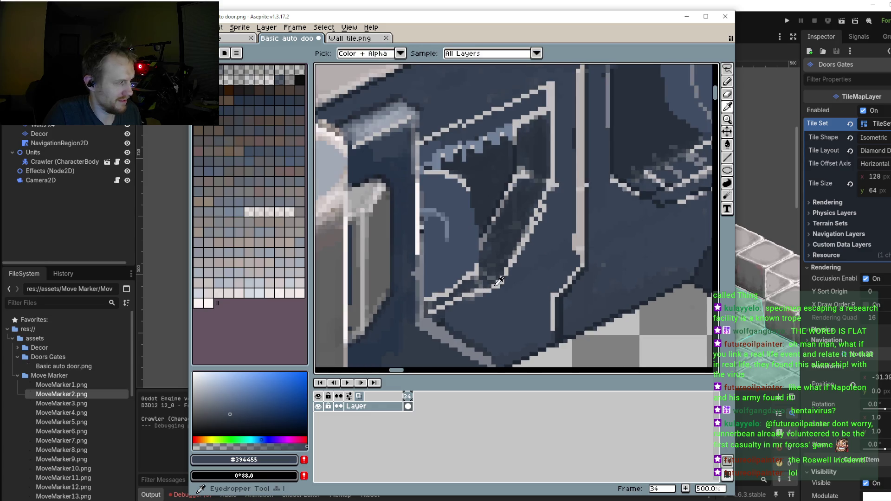
Step: Sample light grey #c2bfbf and draw straight highlight lines along the window frame and right ledge
click(502, 279)
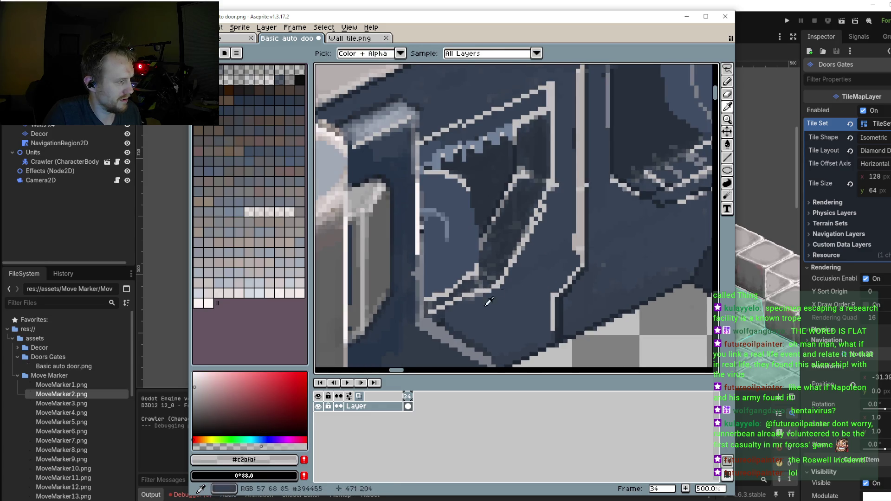
key(b)
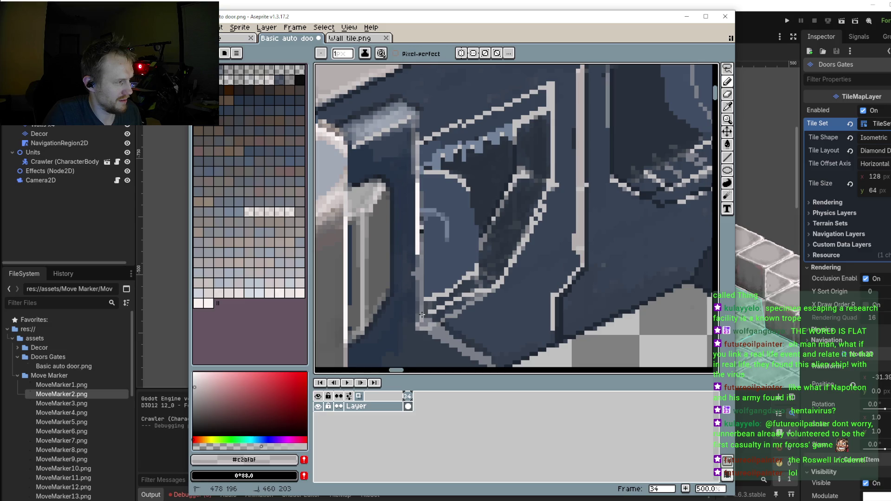
click(728, 158)
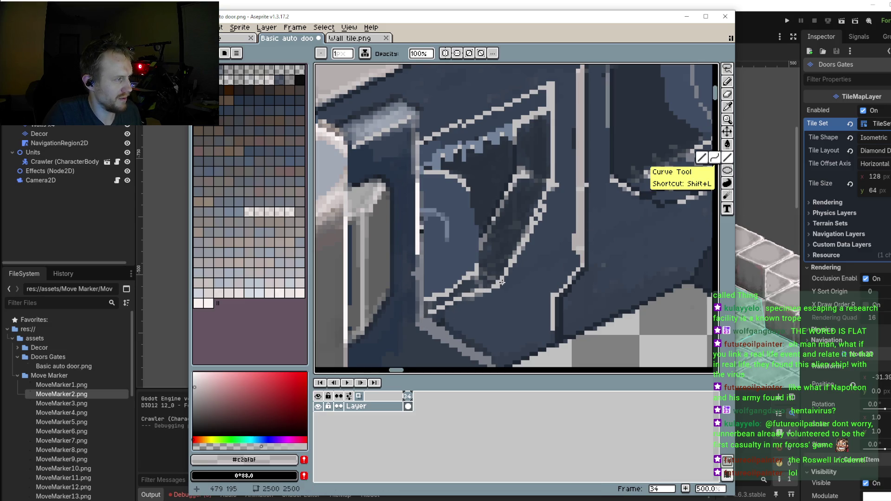
drag(467, 297, 428, 316)
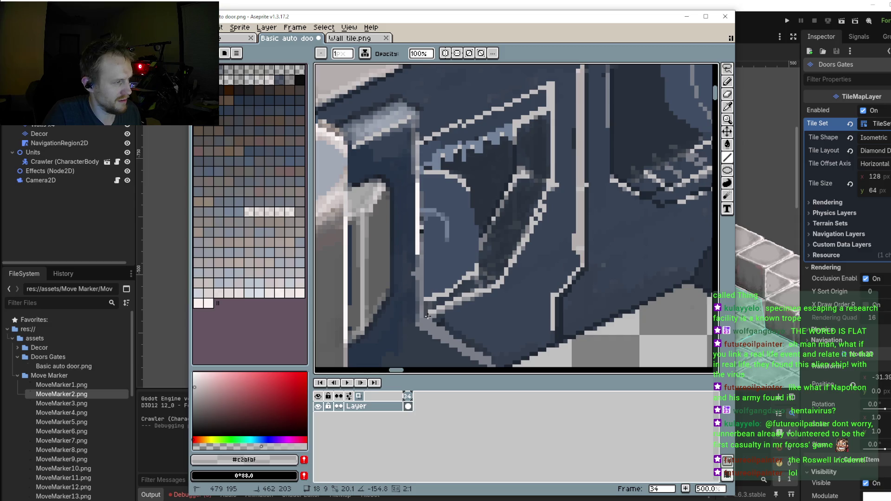
scroll(629, 232, right, 5)
shift+click(626, 212)
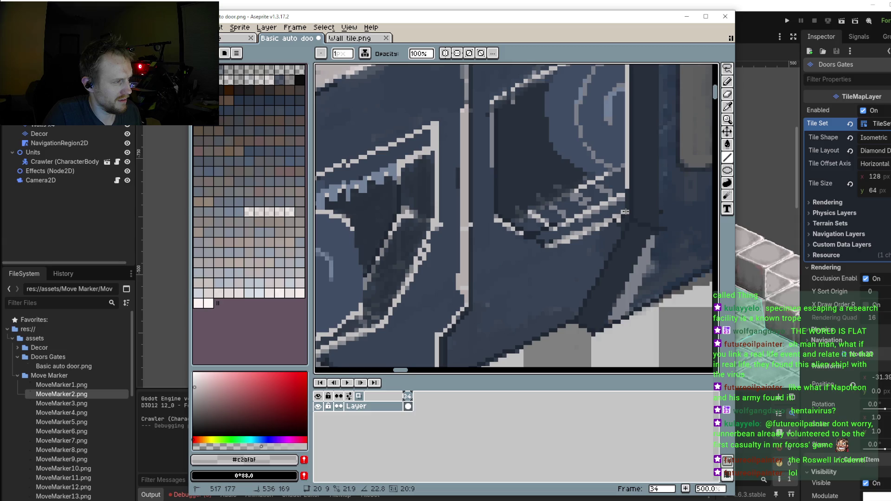
key(shift)
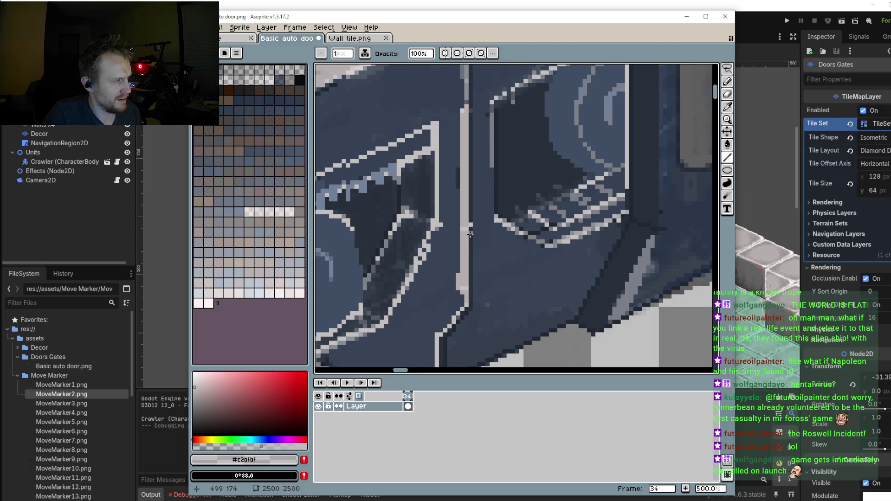
scroll(481, 211, down, 1)
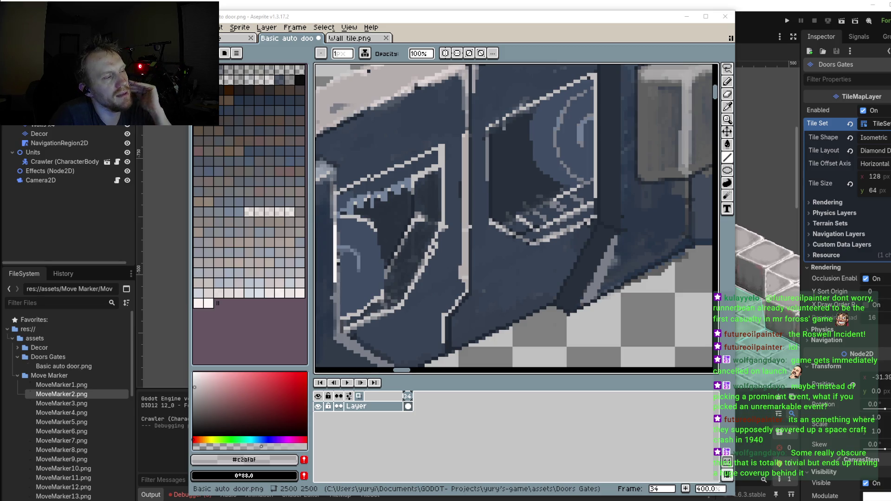
scroll(571, 224, down, 2)
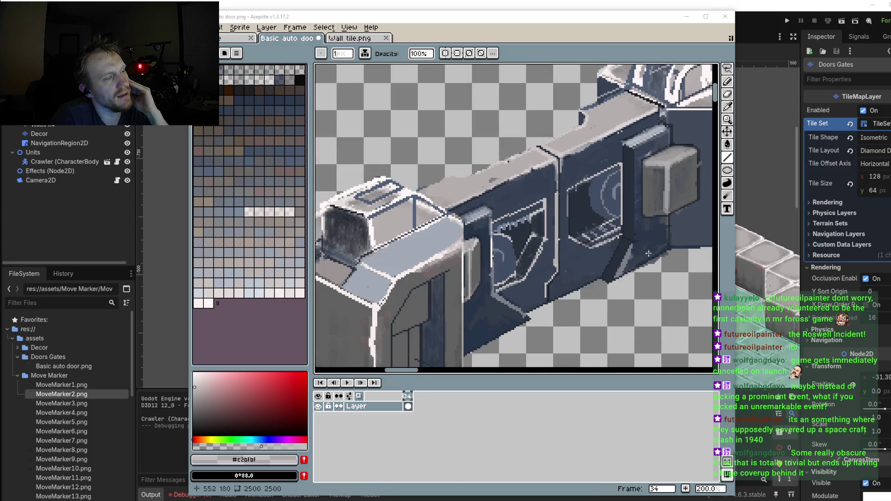
Step: Eyedrop near-black #20262e and paint pixels under the white diagonal edge, extending down-left
scroll(627, 141, up, 2)
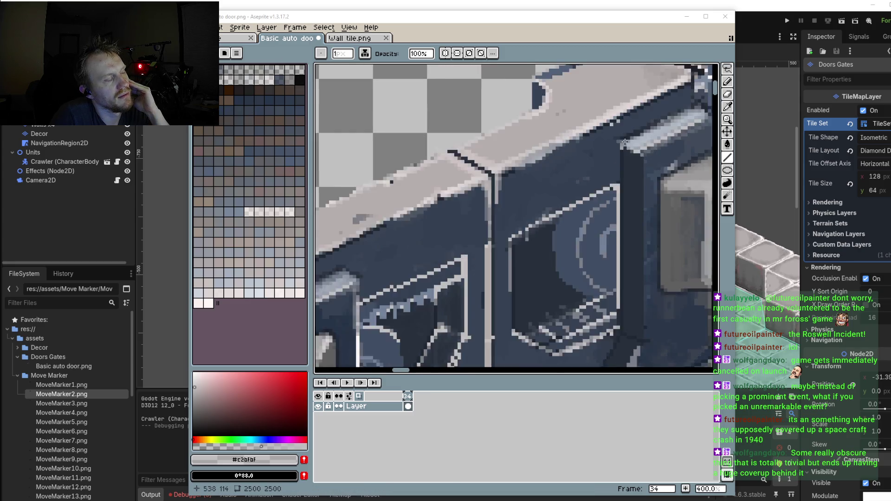
scroll(627, 141, up, 2)
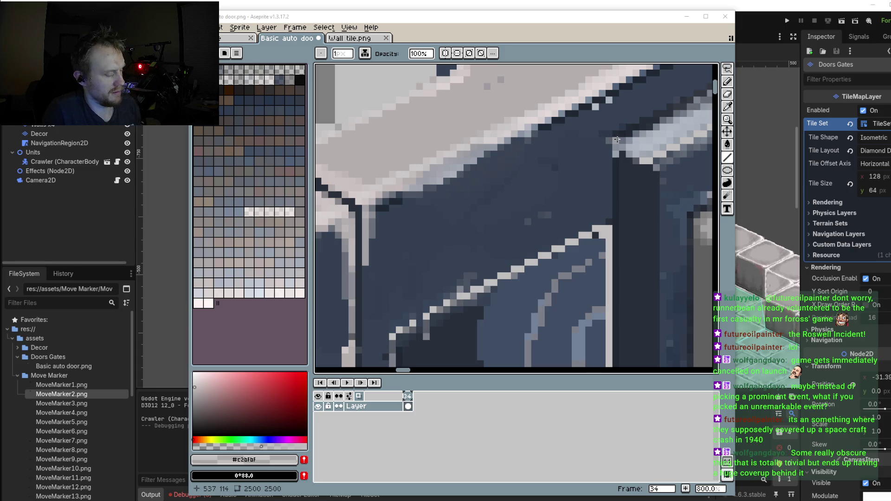
key(i)
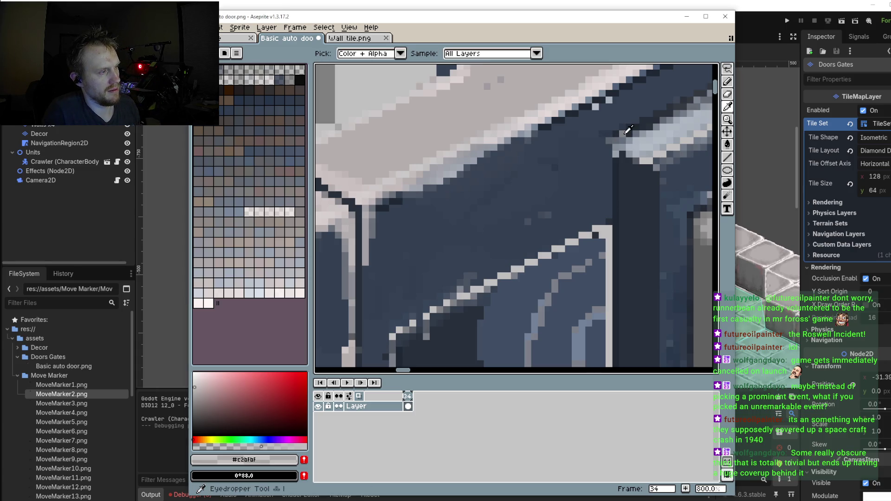
alt+click(636, 125)
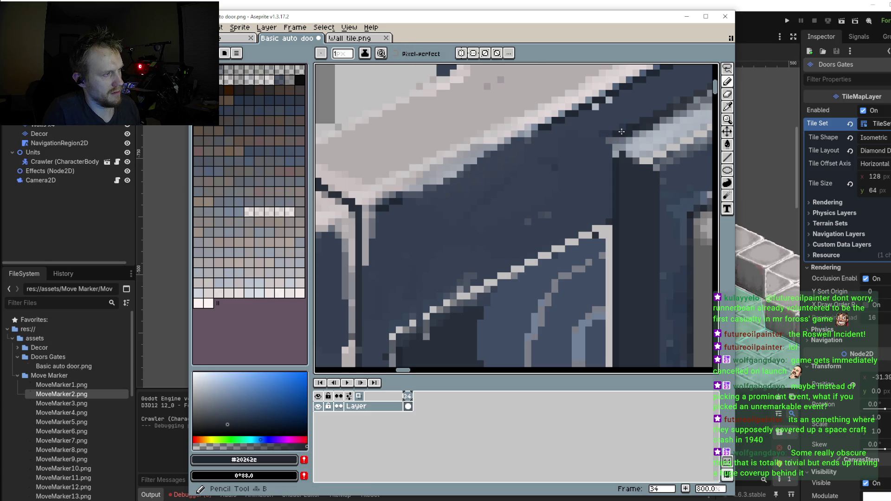
scroll(616, 164, down, 2)
scroll(616, 164, down, 1)
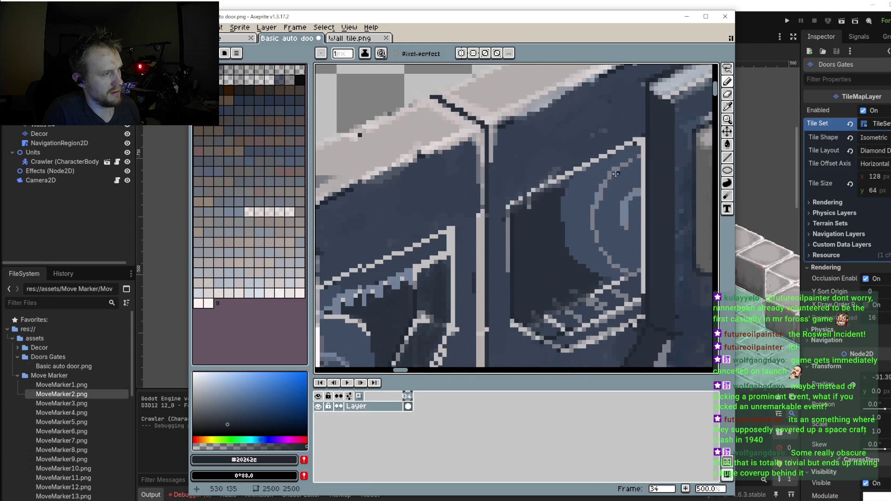
scroll(638, 149, up, 5)
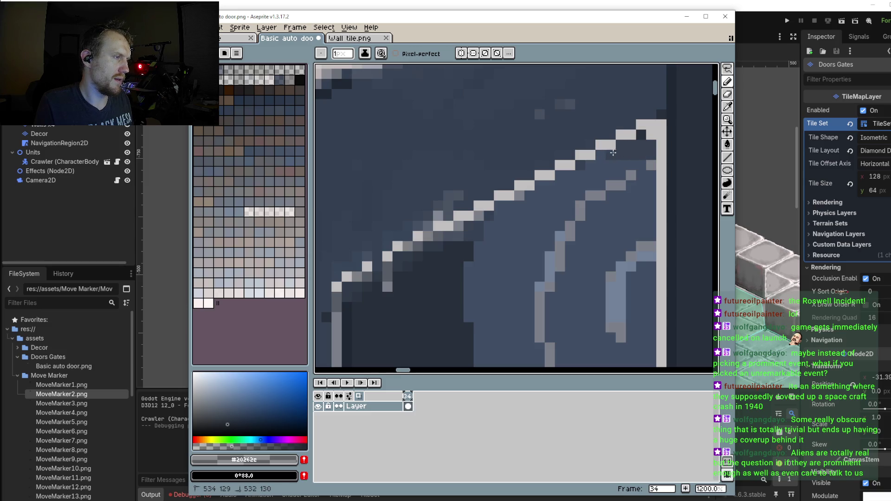
drag(625, 167, 589, 165)
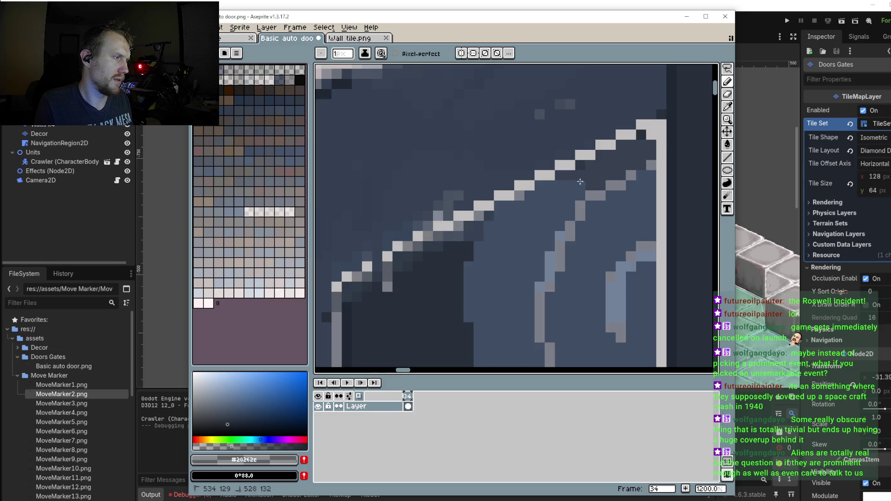
mouse_move(564, 180)
mouse_down()
mouse_move(497, 204)
mouse_move(565, 214)
mouse_move(488, 224)
mouse_move(555, 235)
mouse_move(552, 223)
mouse_up()
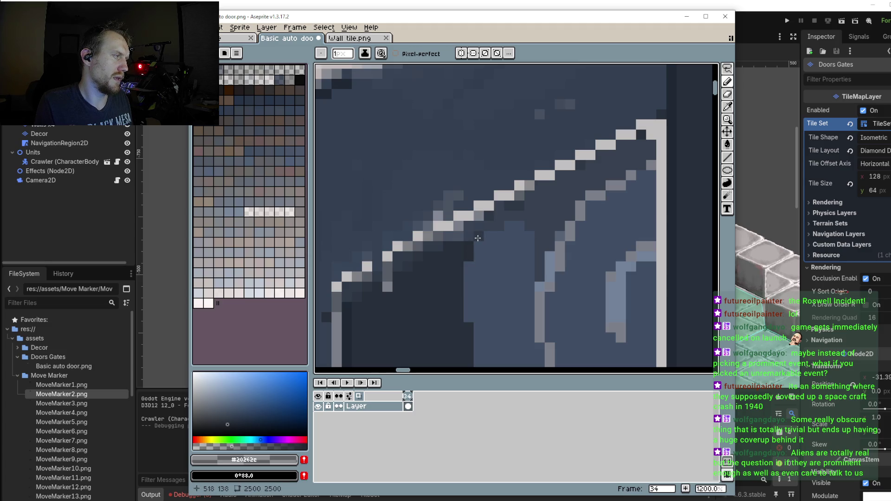
Step: Darken the light column's left edge and the light-blue shape's lower edge
scroll(516, 235, down, 4)
scroll(537, 202, down, 3)
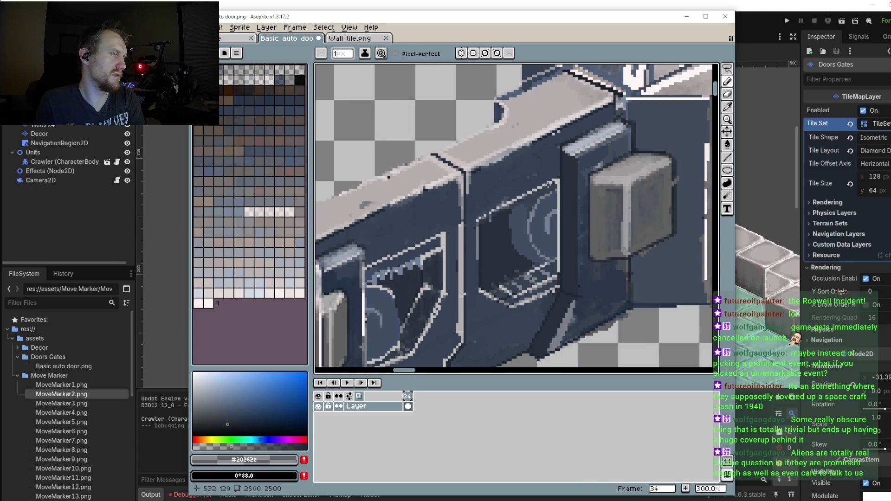
scroll(518, 255, up, 4)
scroll(552, 259, up, 3)
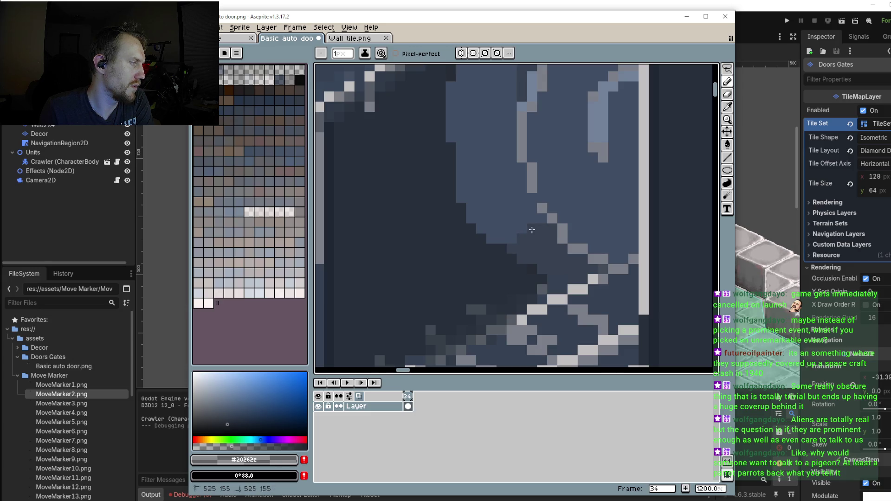
drag(531, 203, 522, 188)
mouse_move(530, 226)
mouse_down()
mouse_move(494, 237)
mouse_move(462, 199)
mouse_up()
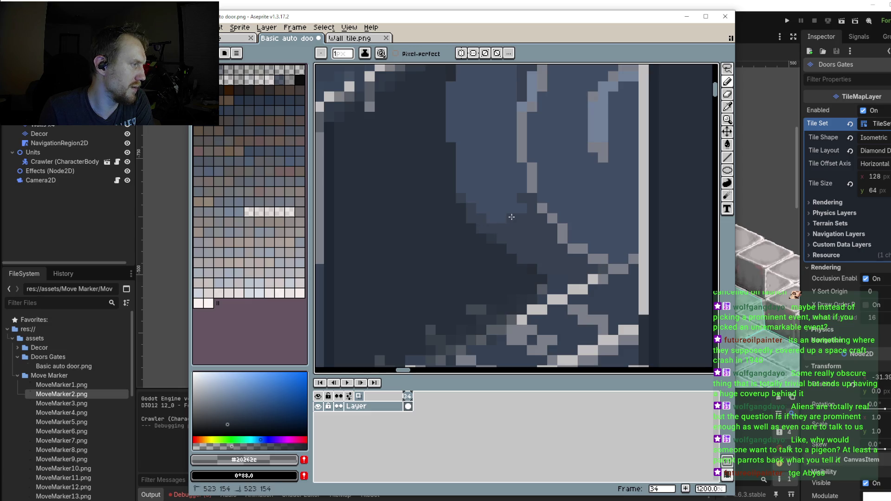
Step: Darken a small patch of the window-frame line, then sample blue-grey #414c63
scroll(475, 211, down, 5)
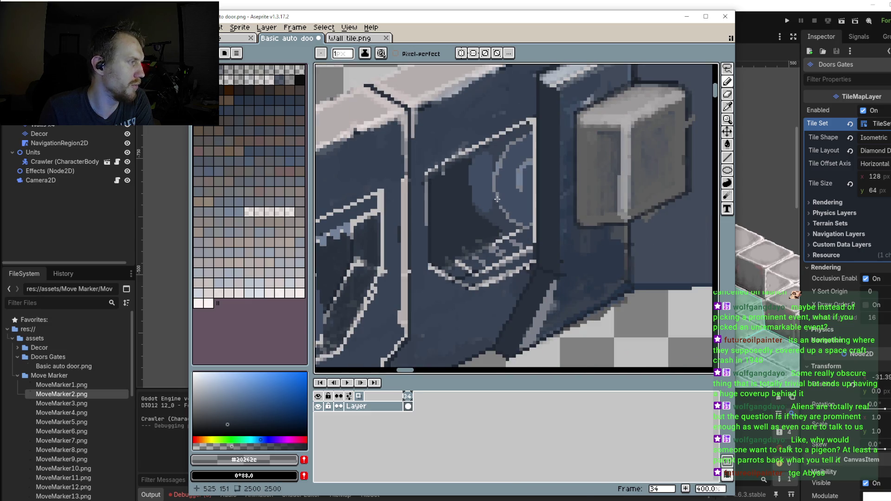
scroll(497, 199, down, 2)
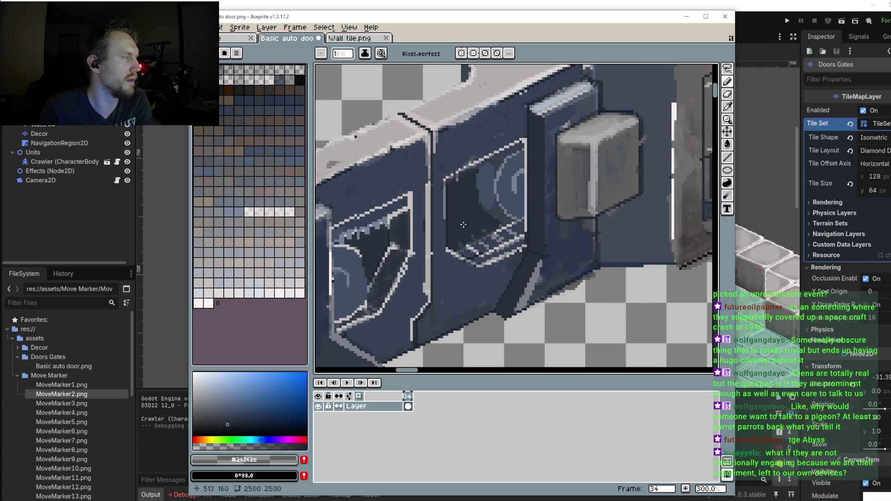
scroll(497, 203, up, 1)
drag(438, 232, 418, 239)
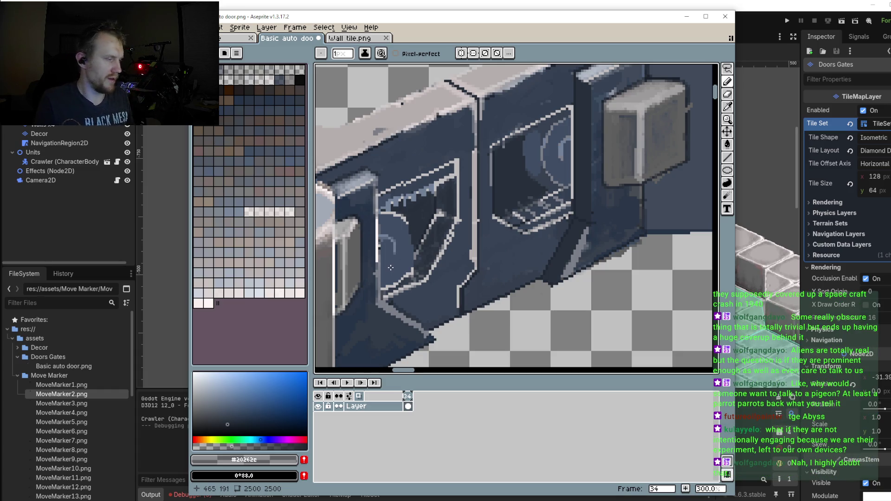
scroll(391, 268, up, 3)
alt+click(439, 220)
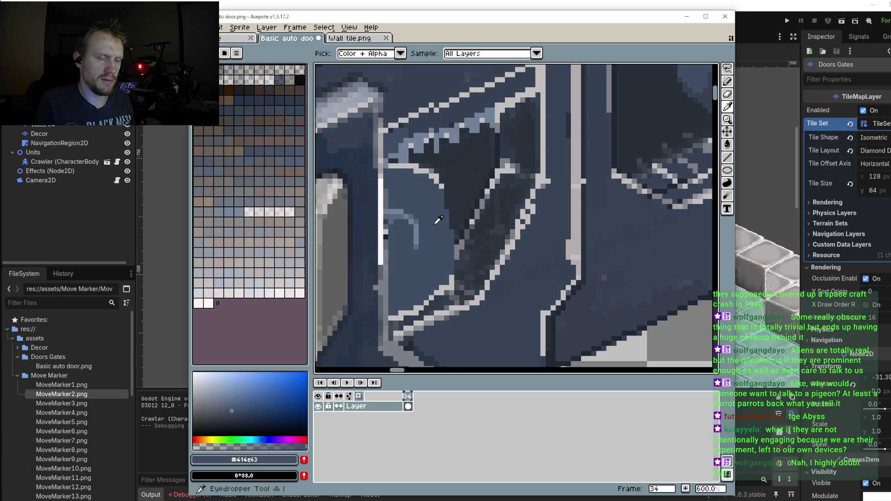
Step: Paint #414c63 along the dark shadow edge inside the window to widen the lighter area
scroll(432, 222, up, 3)
mouse_move(428, 224)
mouse_down()
mouse_move(446, 266)
mouse_move(470, 185)
mouse_move(469, 271)
mouse_up()
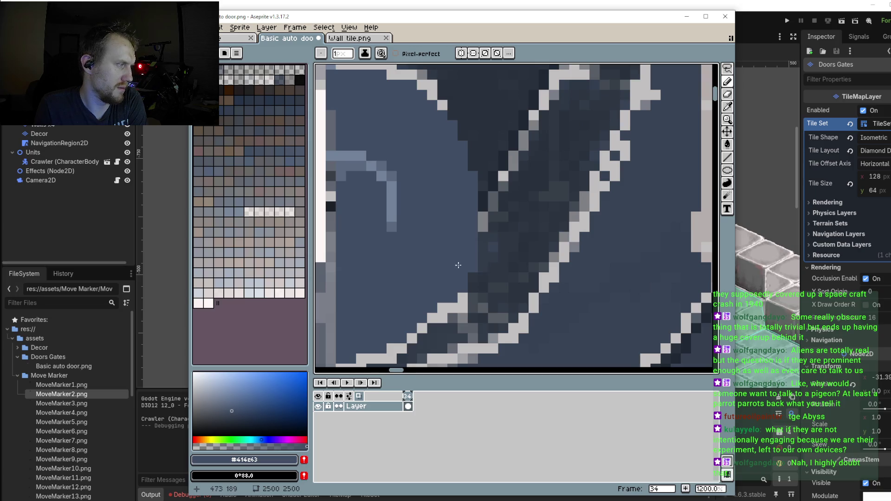
scroll(524, 207, down, 4)
scroll(524, 207, down, 2)
scroll(580, 206, down, 1)
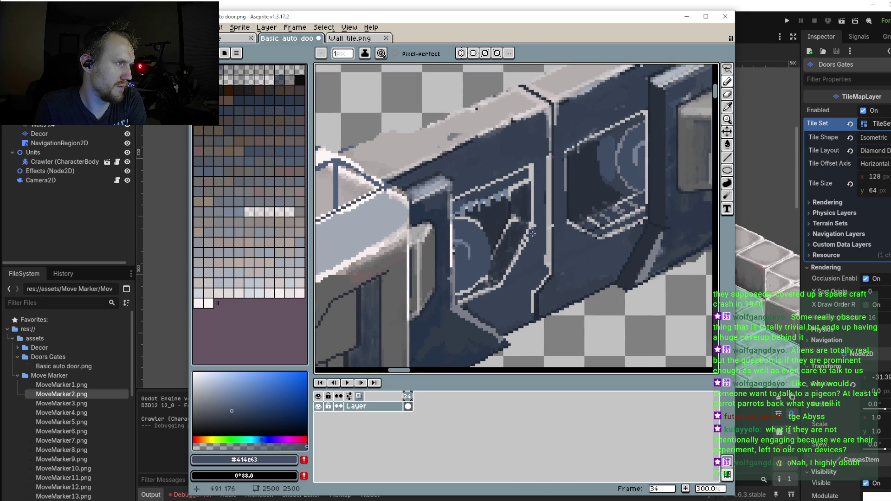
scroll(635, 206, up, 1)
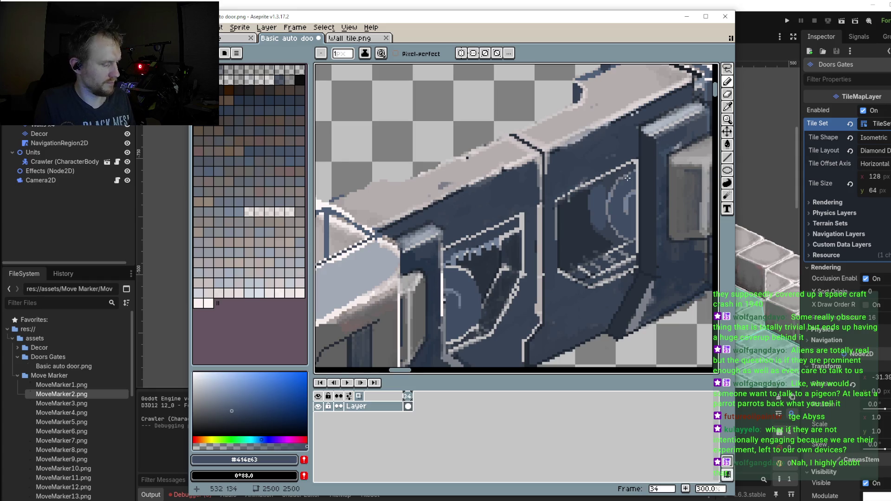
scroll(625, 178, up, 2)
drag(618, 185, 611, 187)
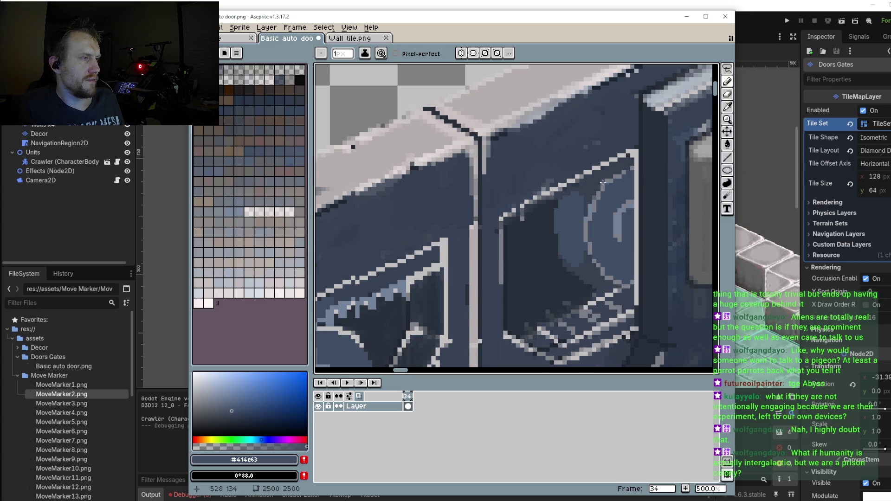
Step: Eyedrop dark blue #364151 and paint dark strokes on the light-blue strip
key(i)
click(637, 181)
key(b)
scroll(627, 167, up, 2)
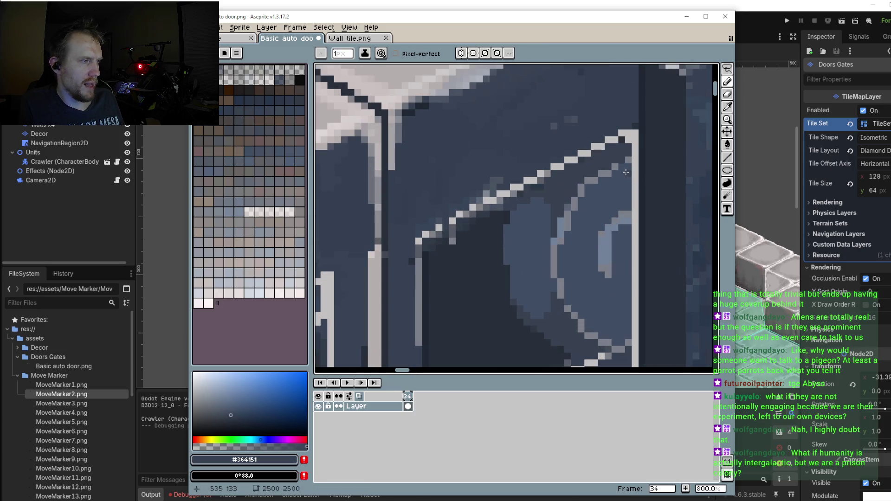
mouse_move(624, 186)
mouse_down()
mouse_move(622, 169)
mouse_move(614, 175)
mouse_up()
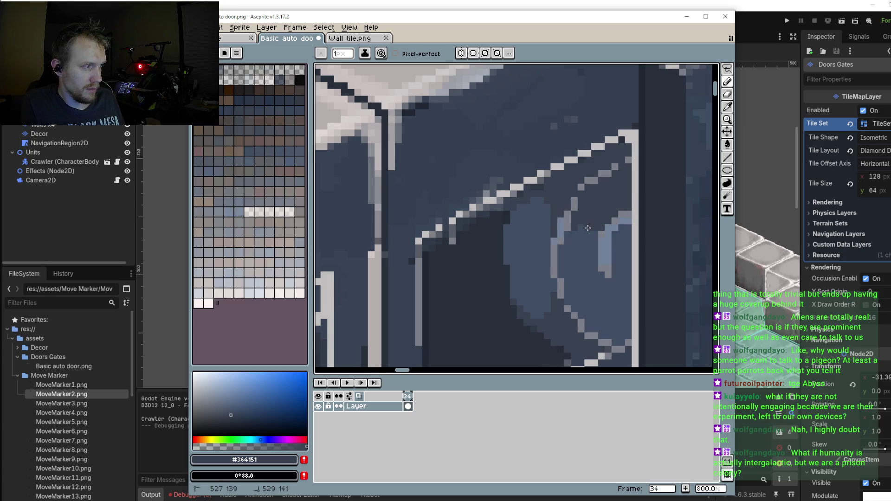
mouse_move(608, 240)
mouse_down()
mouse_move(608, 250)
mouse_move(628, 233)
mouse_up()
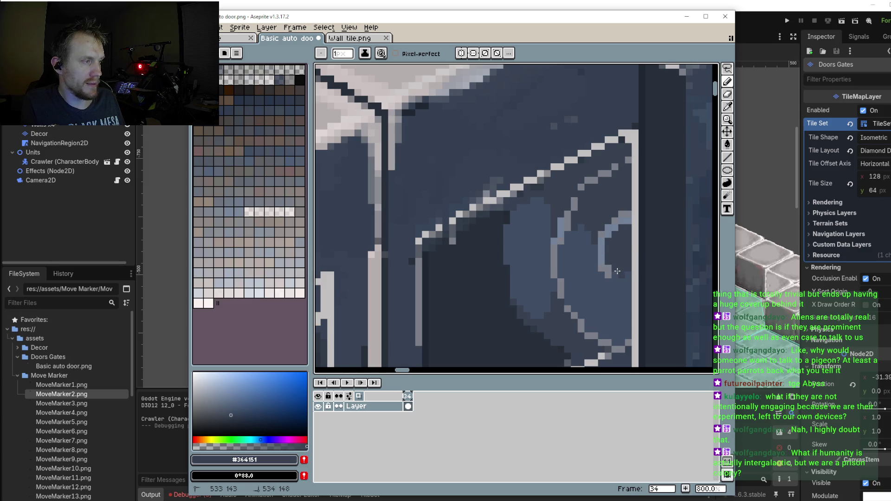
drag(619, 266, 625, 273)
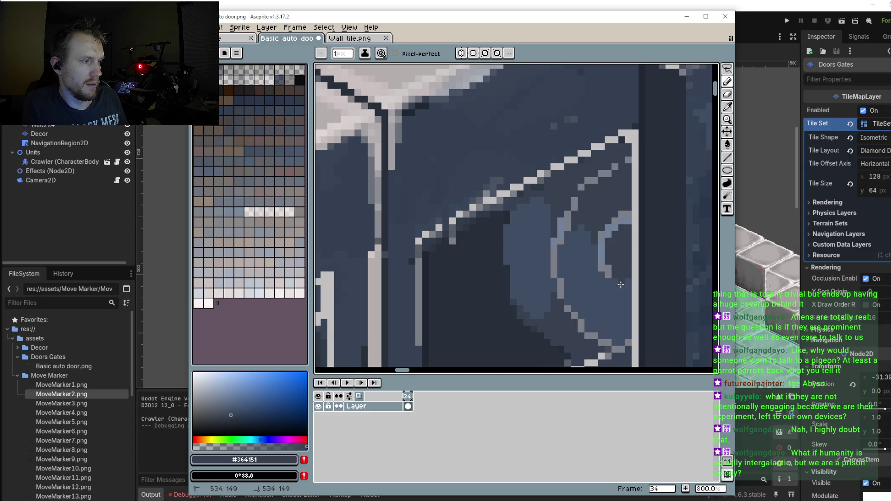
Step: Darken more pixels in the lower window shading
mouse_move(615, 322)
mouse_down()
mouse_move(607, 286)
mouse_move(617, 281)
mouse_move(555, 255)
mouse_move(630, 273)
mouse_move(598, 269)
mouse_move(629, 224)
mouse_move(549, 245)
mouse_move(484, 190)
mouse_up()
scroll(607, 286, up, 3)
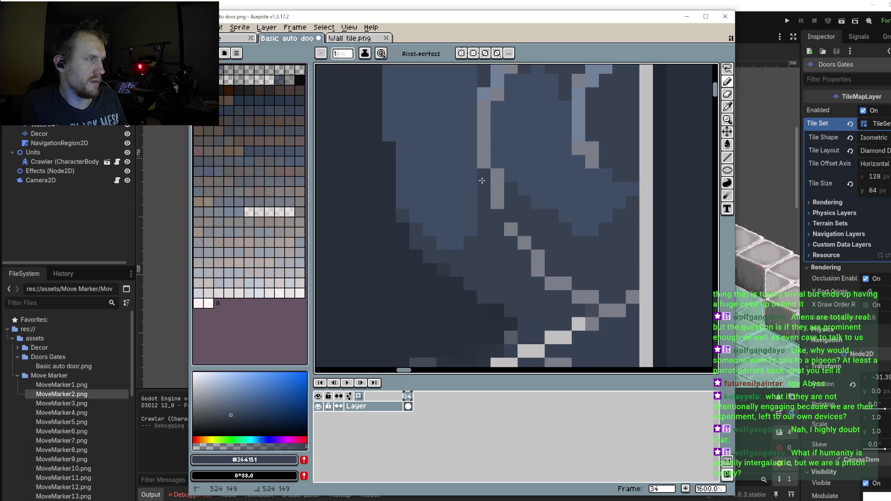
drag(484, 190, 502, 162)
scroll(502, 162, down, 6)
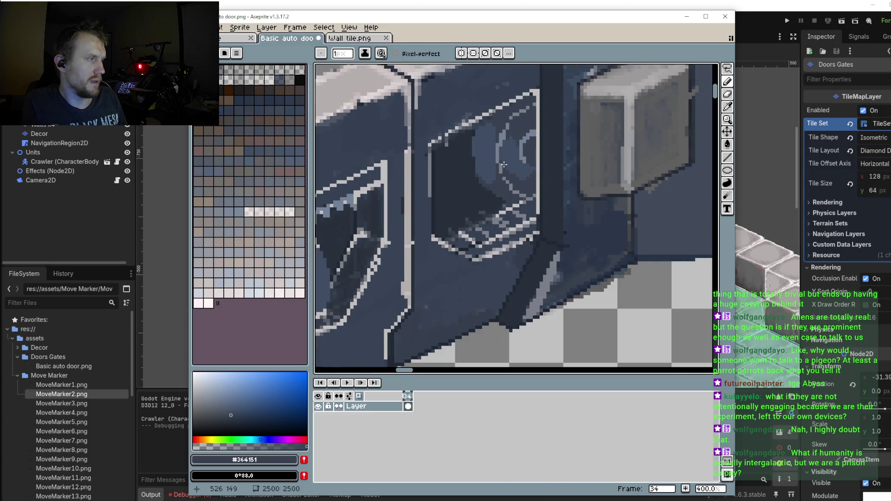
scroll(504, 164, up, 2)
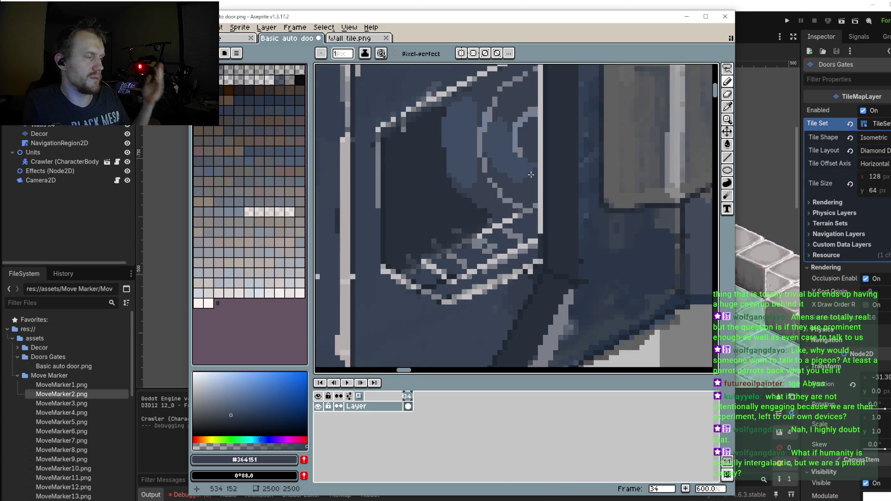
scroll(531, 174, up, 4)
Step: Darken pixels along the window's curved detail and over its light edge
mouse_move(531, 172)
mouse_down()
mouse_move(515, 168)
mouse_move(497, 139)
mouse_up()
scroll(493, 205, down, 4)
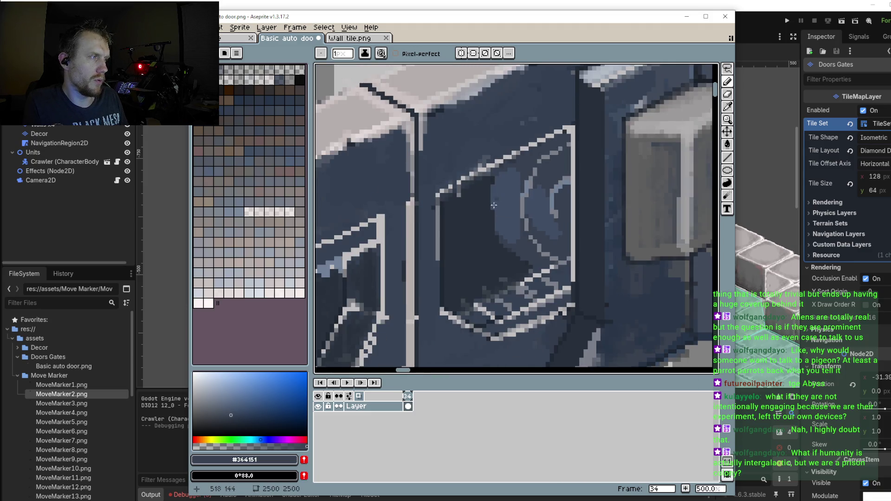
scroll(493, 205, down, 2)
scroll(446, 277, down, 1)
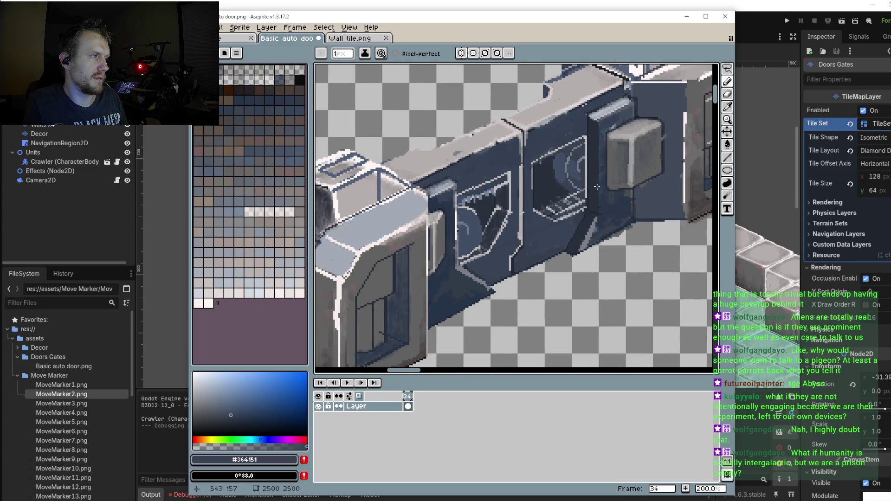
scroll(597, 186, up, 1)
scroll(581, 208, up, 1)
scroll(569, 201, up, 1)
scroll(570, 222, up, 1)
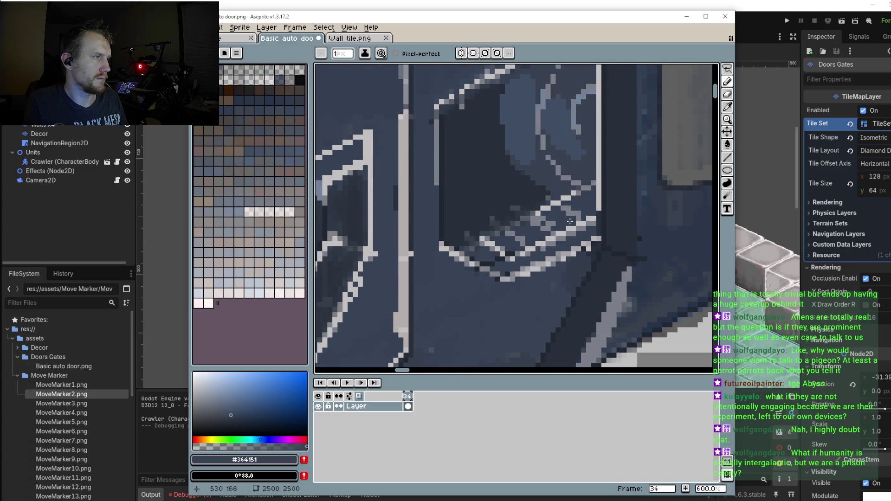
scroll(572, 217, up, 1)
drag(574, 208, 580, 209)
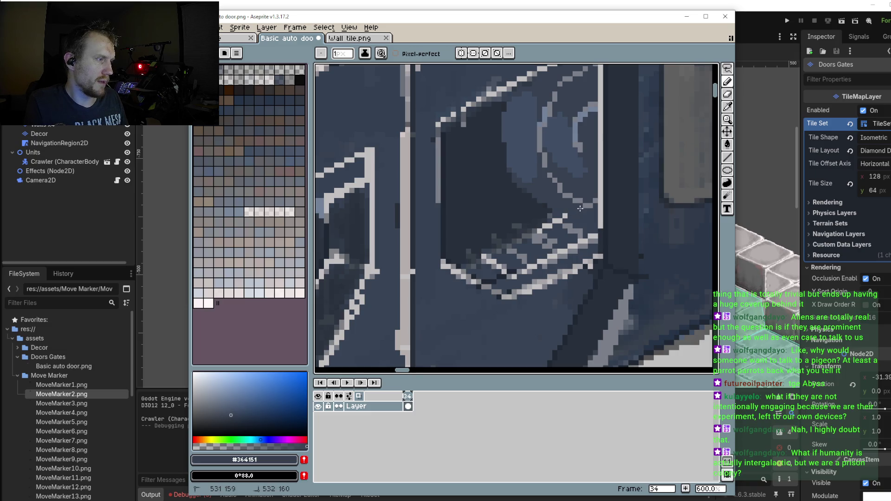
scroll(571, 227, up, 1)
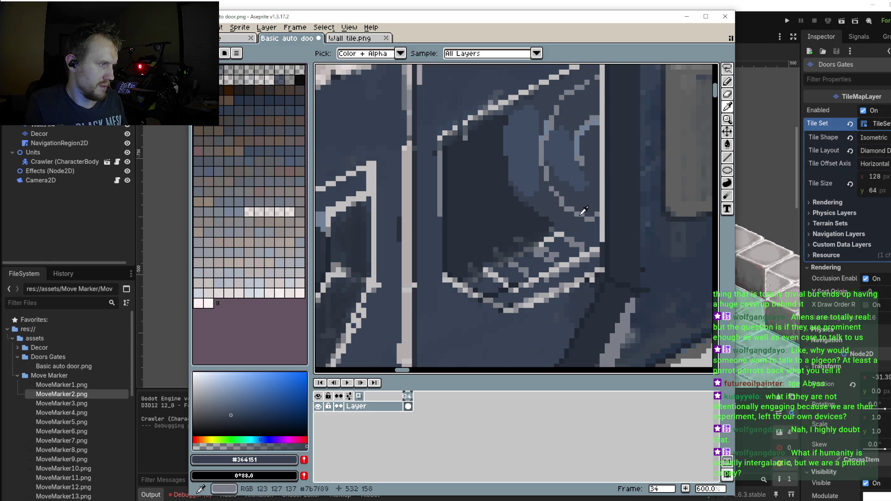
Step: Pick light grey #7b7f89 and draw five light straight lines across the door's window frame
alt+click(579, 213)
scroll(565, 235, up, 3)
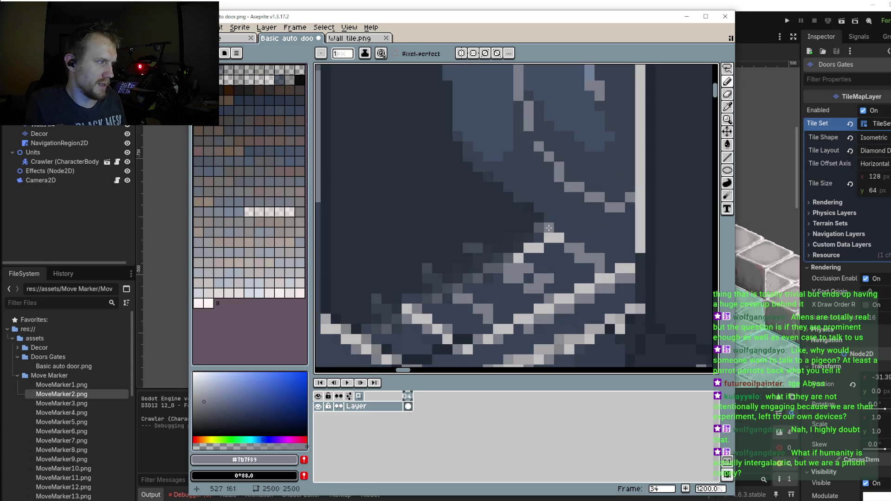
scroll(565, 234, down, 2)
scroll(565, 228, down, 2)
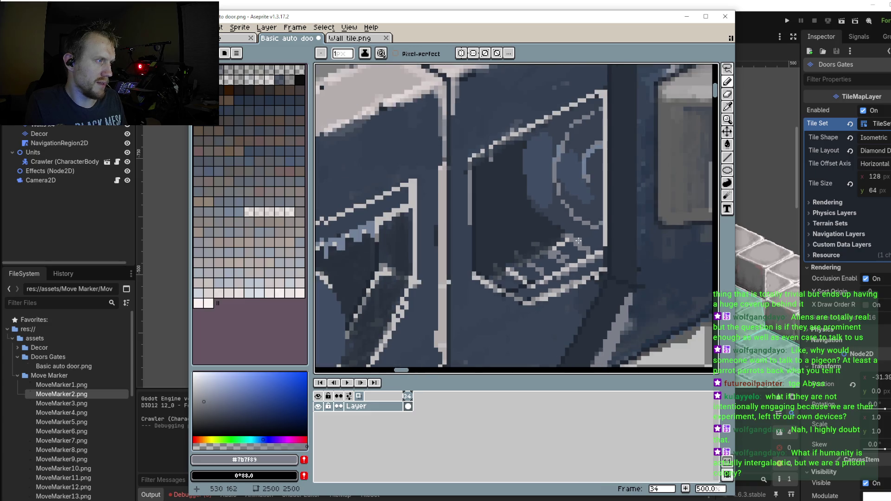
scroll(566, 220, up, 1)
scroll(525, 179, up, 1)
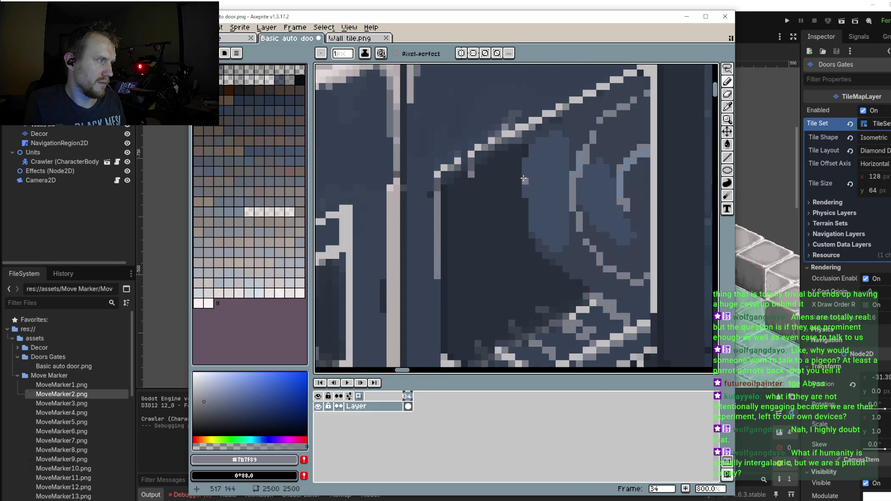
scroll(525, 179, down, 1)
scroll(525, 185, down, 1)
scroll(526, 190, down, 1)
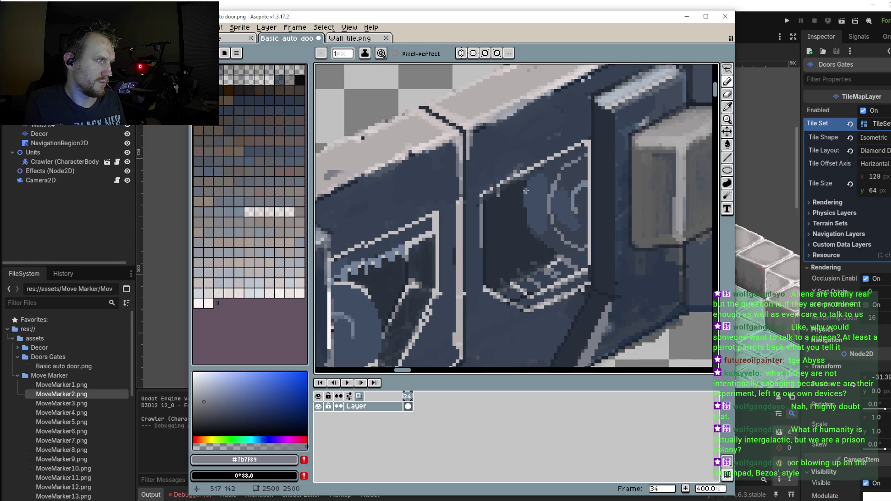
scroll(523, 194, up, 2)
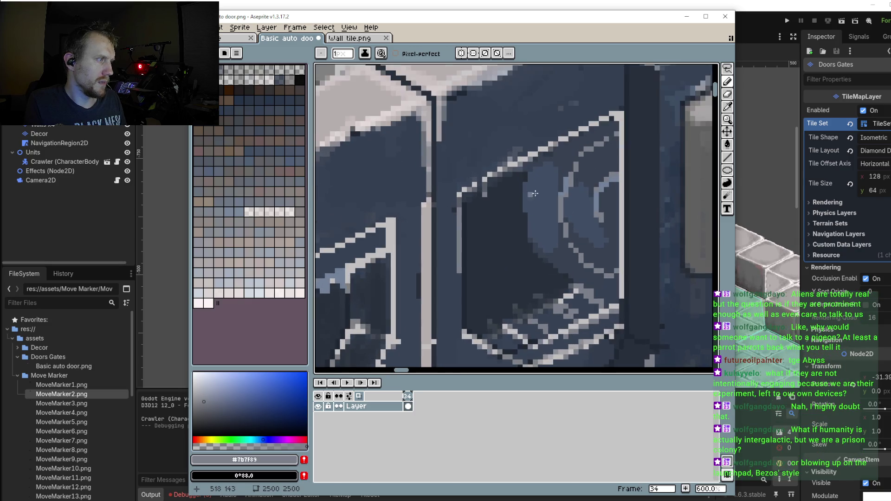
click(728, 158)
drag(561, 203, 526, 175)
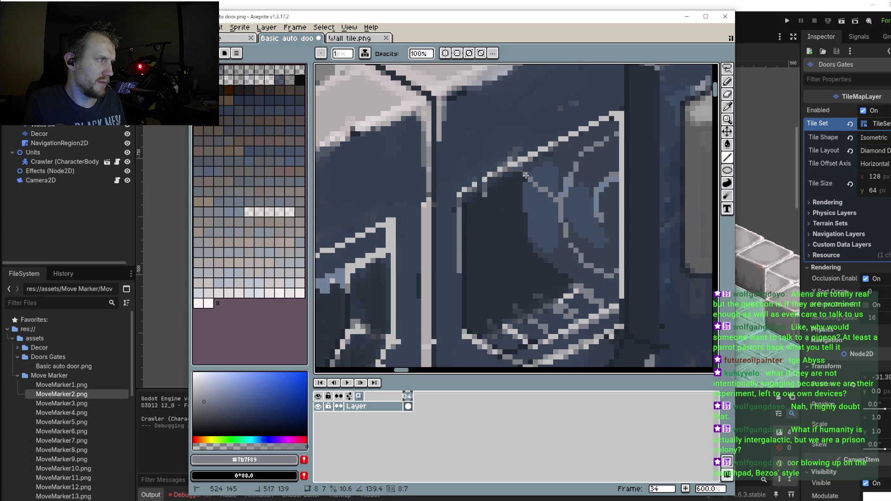
mouse_move(524, 193)
mouse_down()
mouse_move(557, 221)
mouse_move(577, 274)
mouse_move(596, 288)
mouse_up()
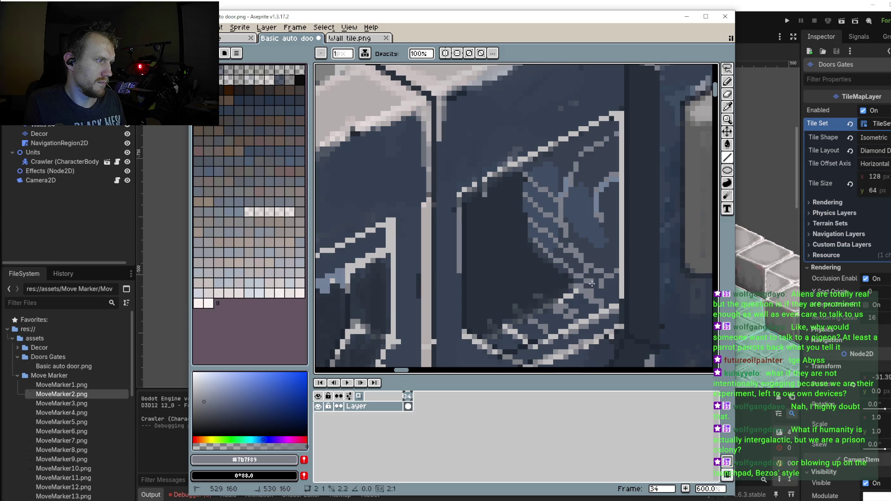
drag(541, 159, 563, 177)
drag(562, 145, 583, 159)
drag(590, 128, 603, 135)
scroll(637, 239, down, 2)
scroll(637, 239, down, 3)
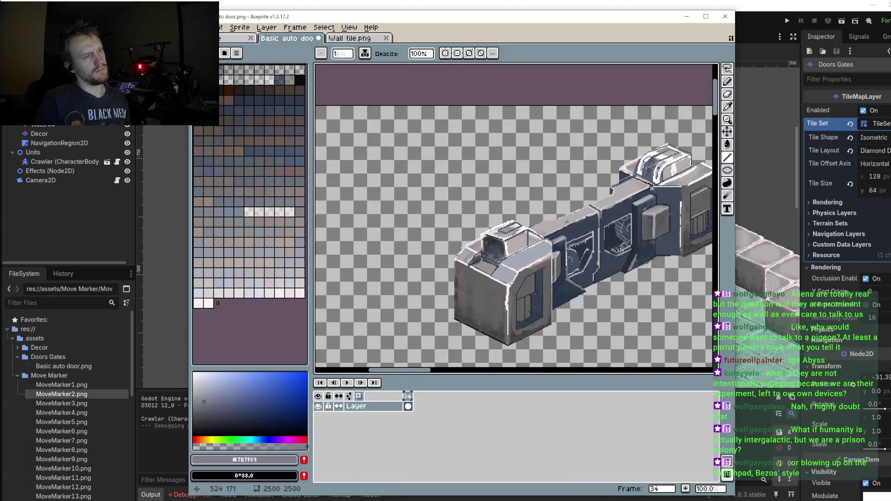
scroll(620, 244, up, 2)
scroll(620, 243, down, 1)
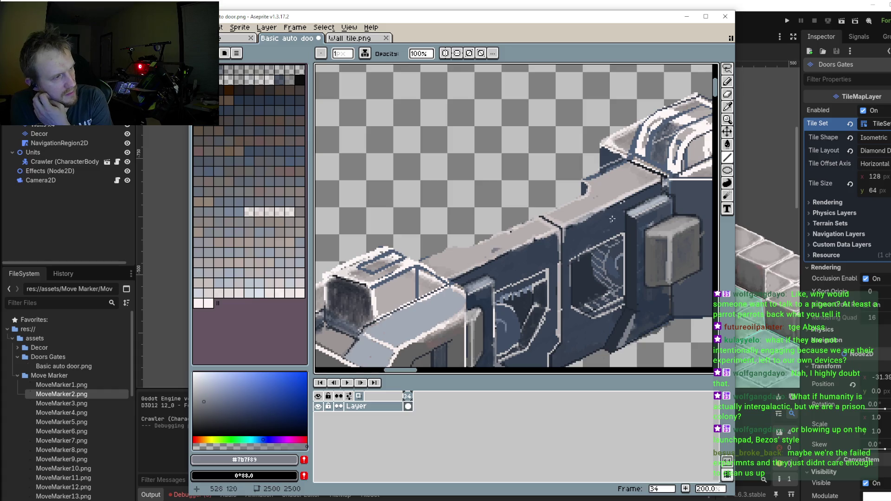
Step: Sample the dark #1b2029 outline and draw a straight line along the wall's top ledge
drag(602, 193, 593, 218)
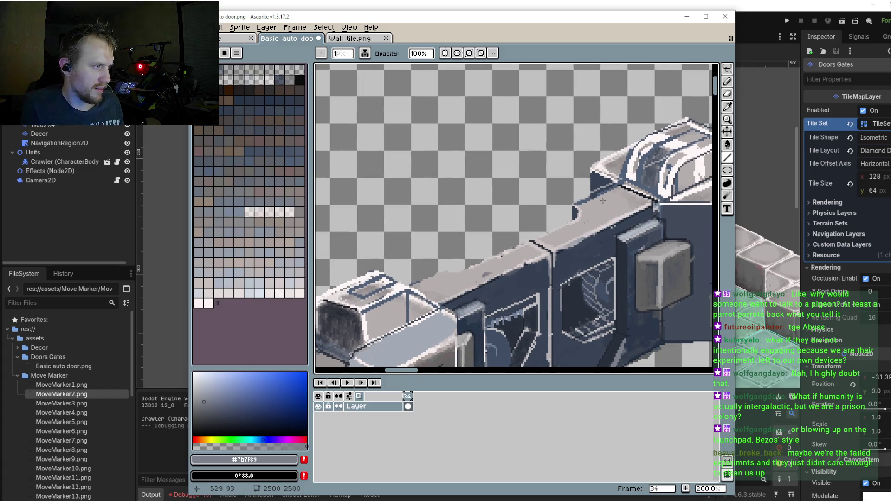
scroll(610, 198, up, 2)
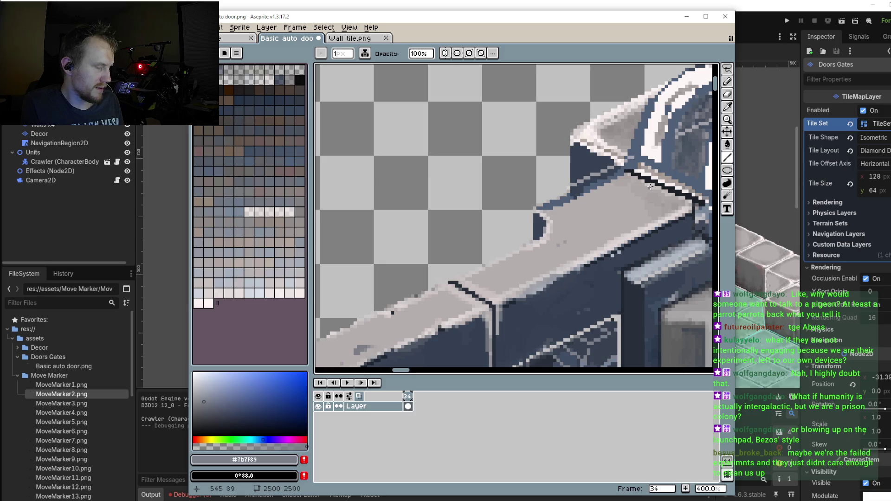
key(i)
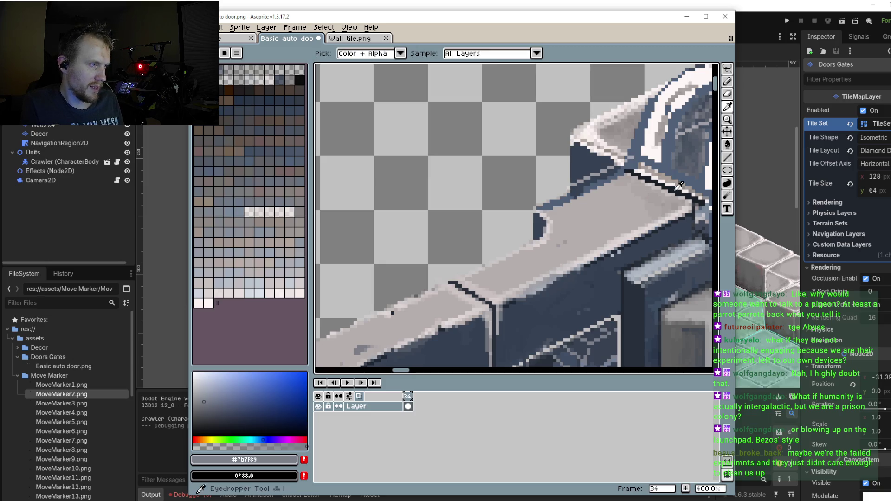
click(675, 187)
key(b)
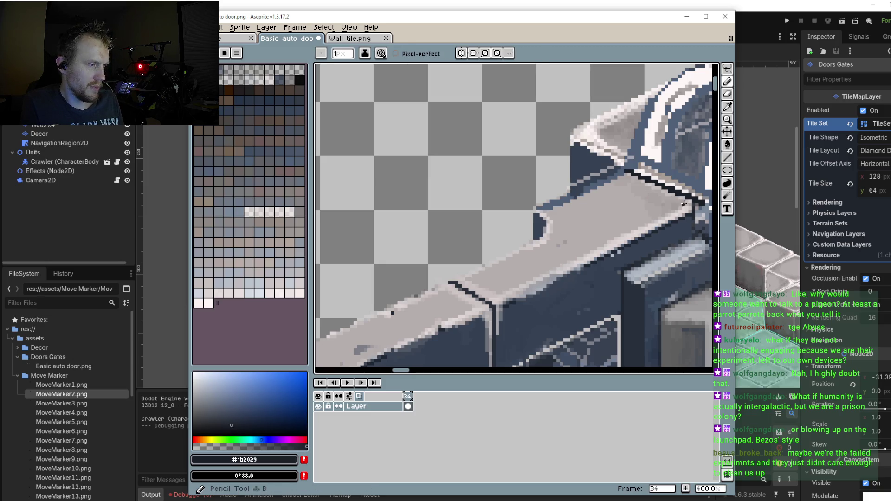
click(728, 157)
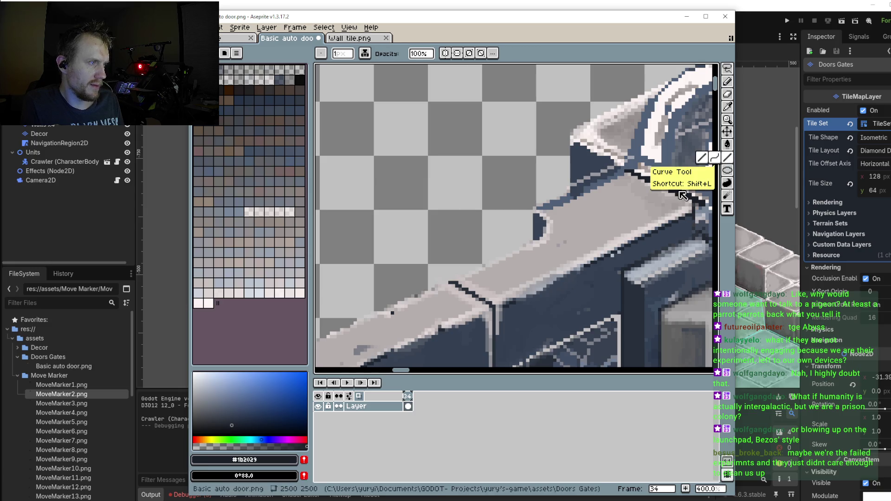
drag(681, 195, 612, 221)
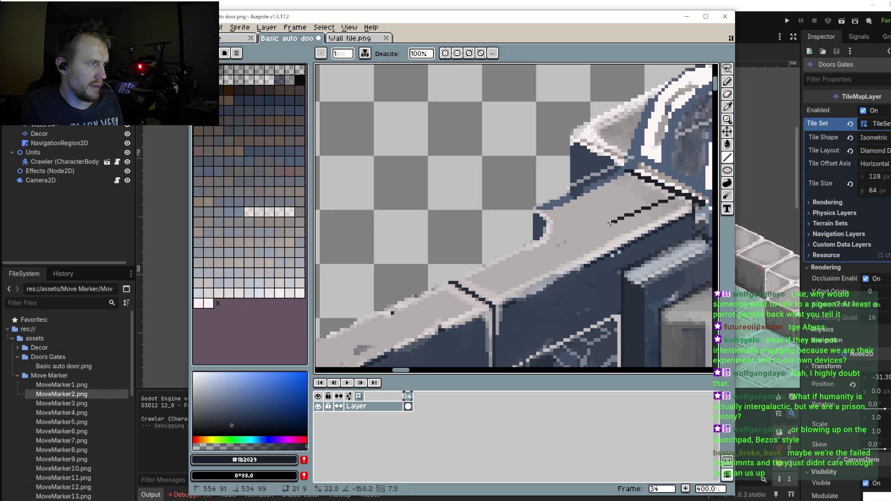
drag(612, 223, 612, 222)
scroll(518, 228, down, 4)
scroll(510, 232, up, 4)
scroll(473, 278, down, 1)
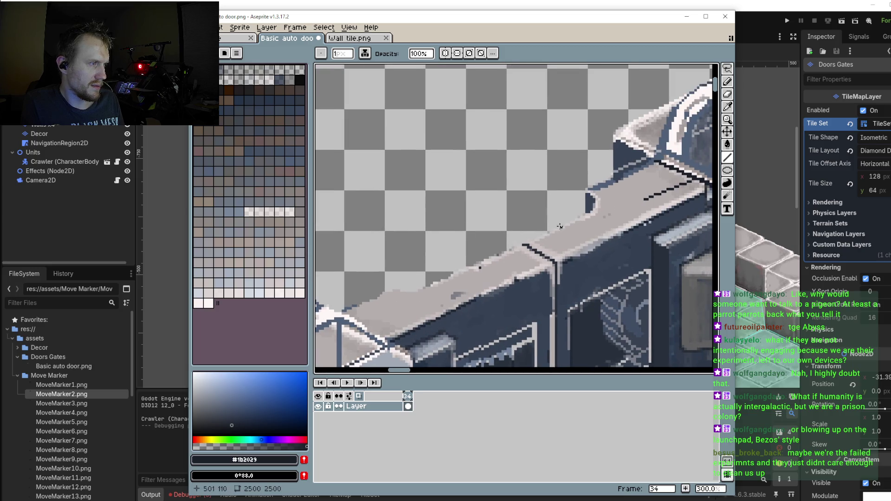
scroll(580, 213, up, 1)
Step: Sample the blue-grey shadow at alpha 85 and paint translucent shading around the ledge notch
key(i)
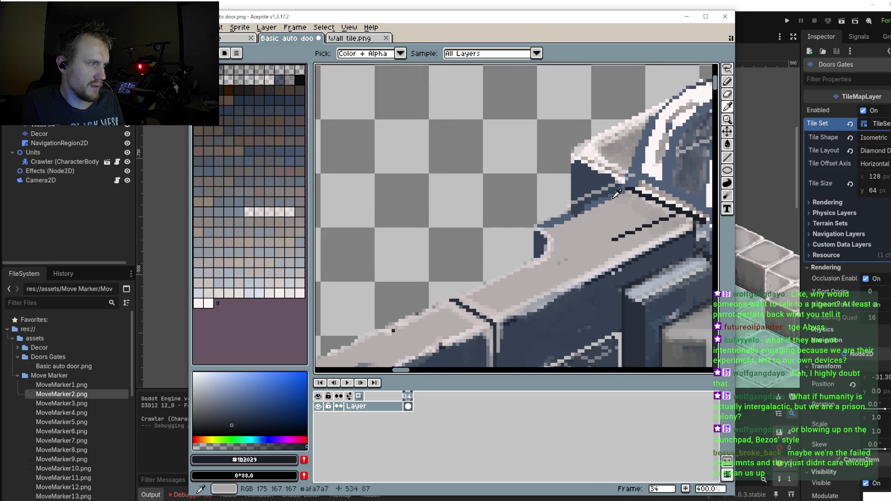
click(613, 195)
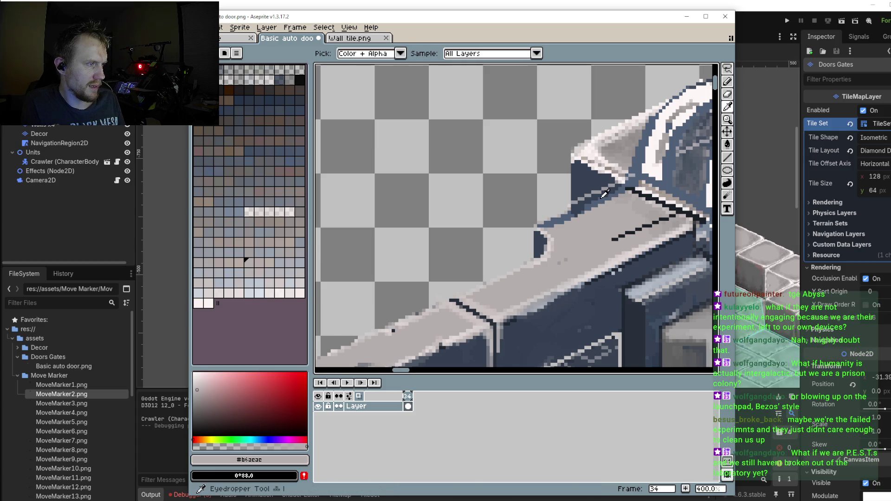
click(603, 198)
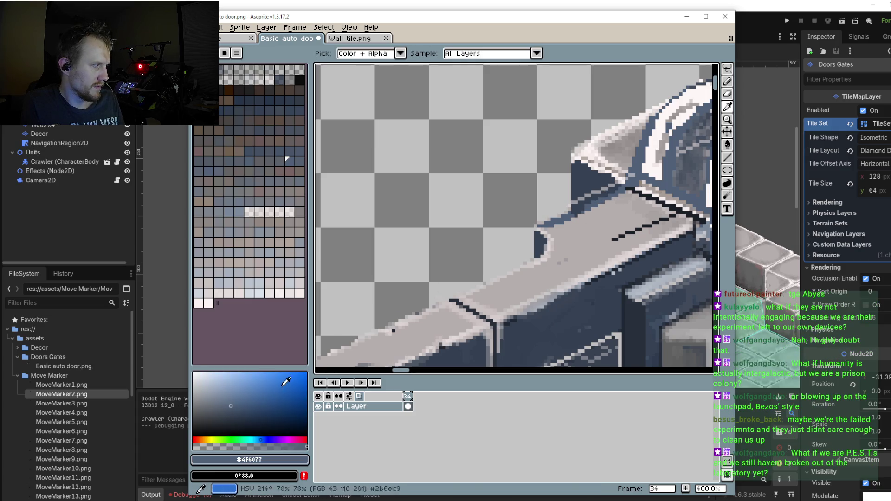
click(231, 446)
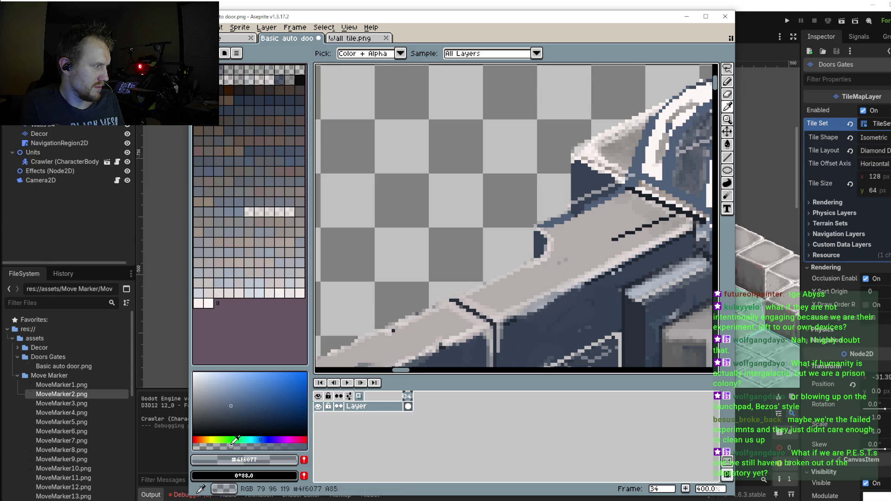
key(b)
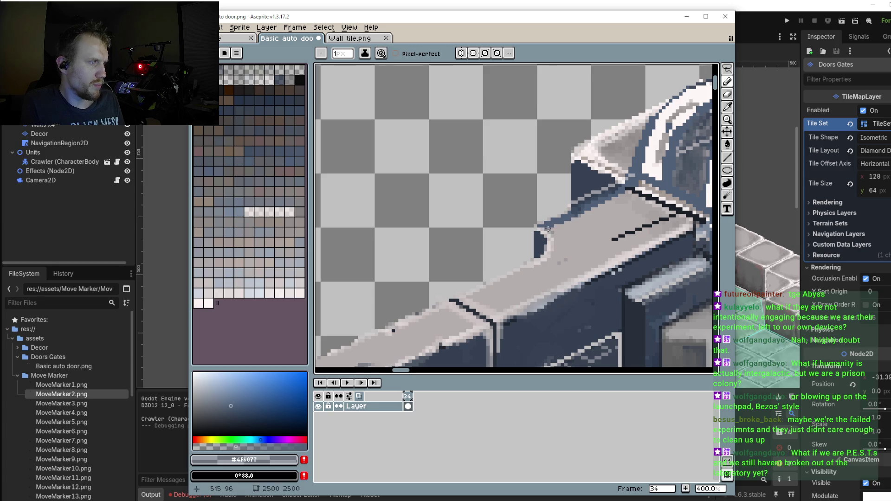
drag(557, 224, 559, 246)
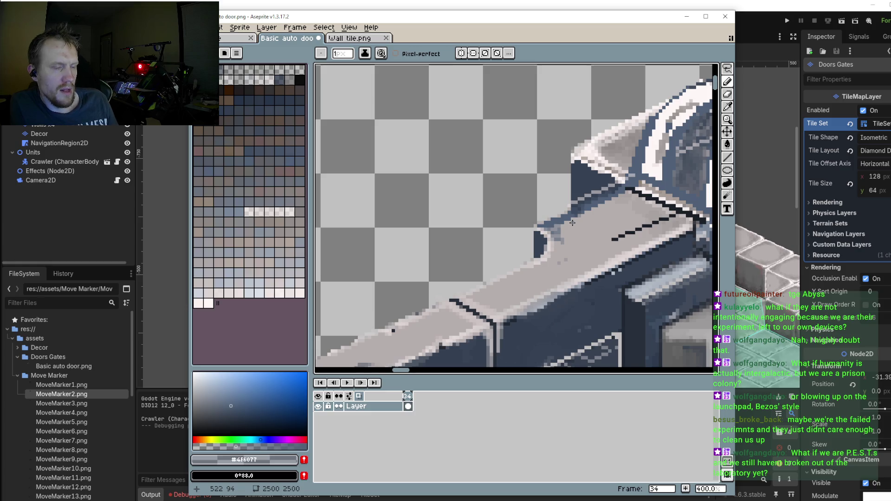
scroll(576, 226, up, 2)
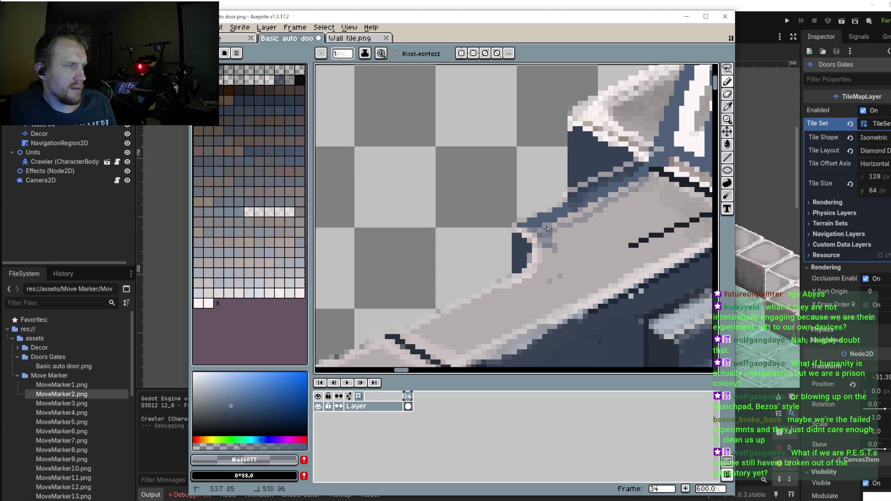
mouse_move(561, 219)
mouse_down()
mouse_move(546, 231)
mouse_move(577, 219)
mouse_move(532, 283)
mouse_move(557, 250)
mouse_up()
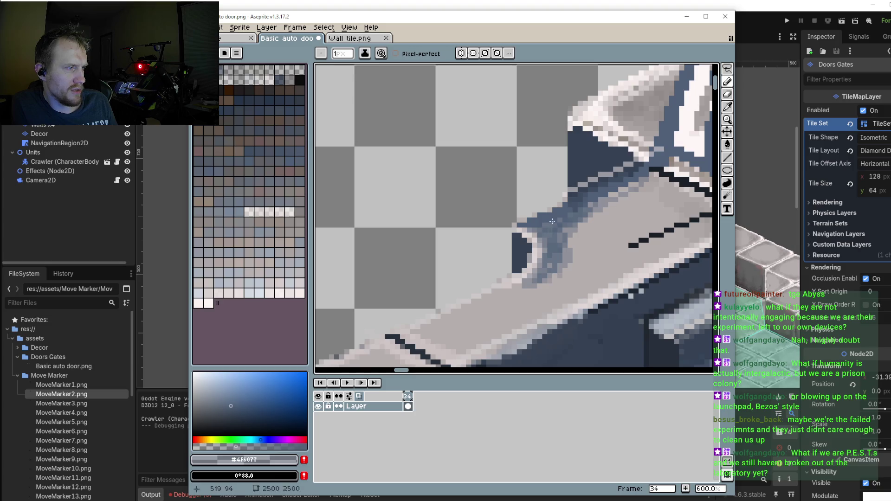
mouse_move(557, 250)
mouse_down()
mouse_move(570, 241)
mouse_move(518, 293)
mouse_up()
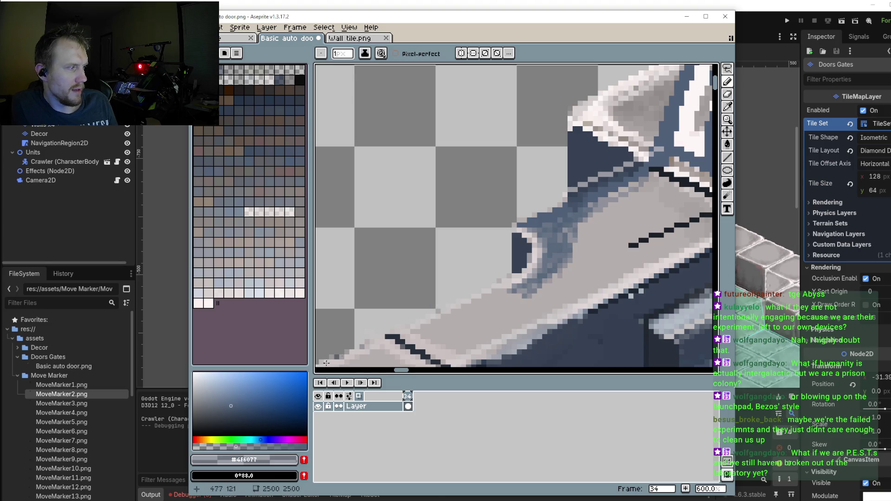
Step: Enlarge the brush to 3 pixels and paint more blue-grey shading beside the notch
key(plus)
key(plus)
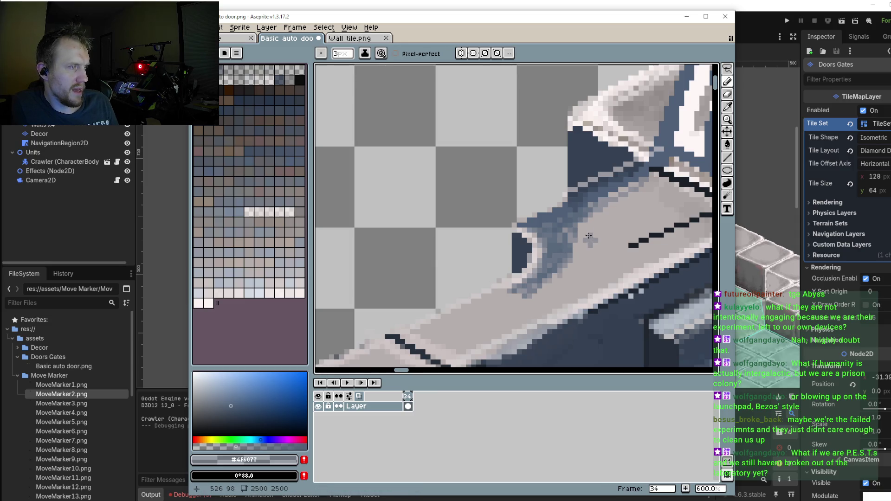
drag(560, 251, 577, 249)
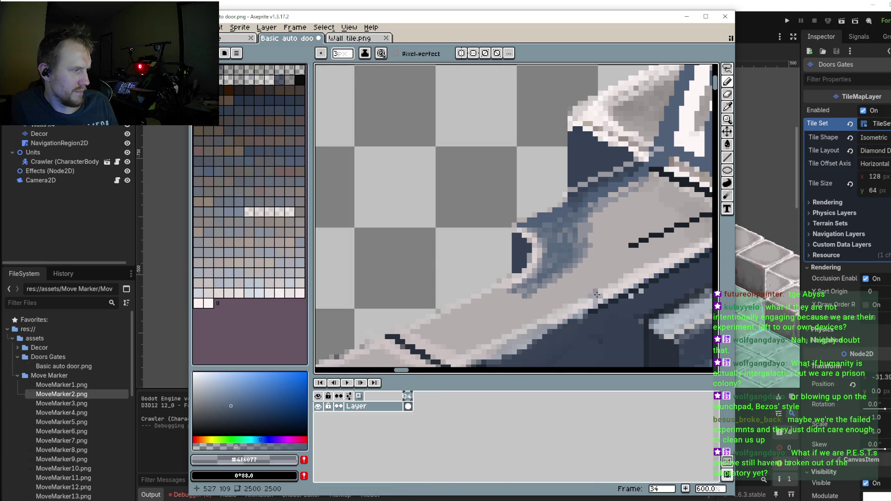
drag(595, 295, 552, 282)
Step: Sample the light ledge grey #dfd6d6 and shift its hue toward cyan, giving #d6dedf
key(i)
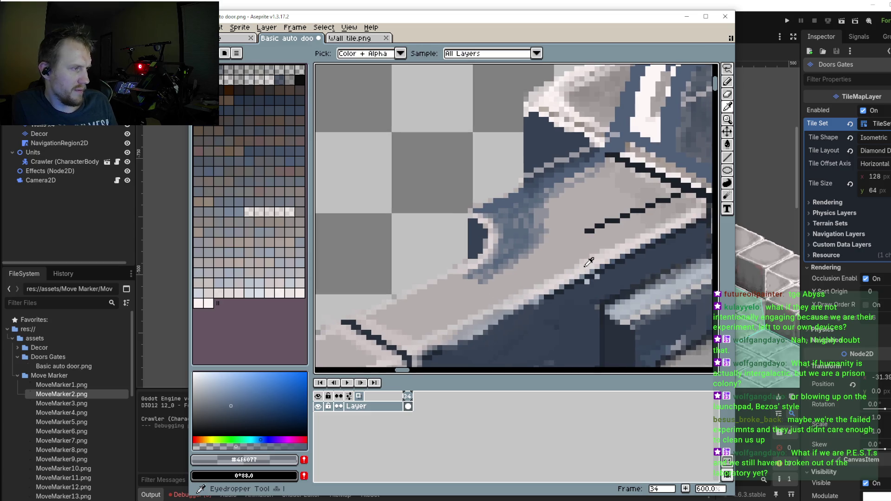
click(588, 265)
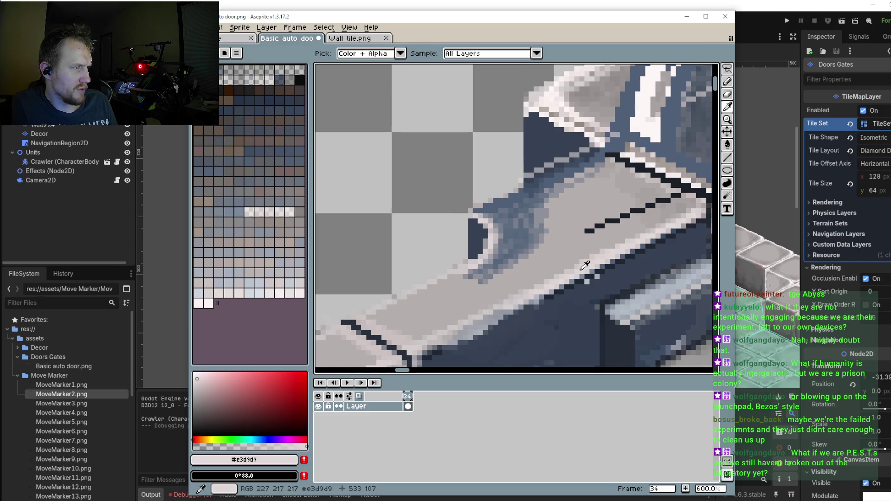
click(583, 267)
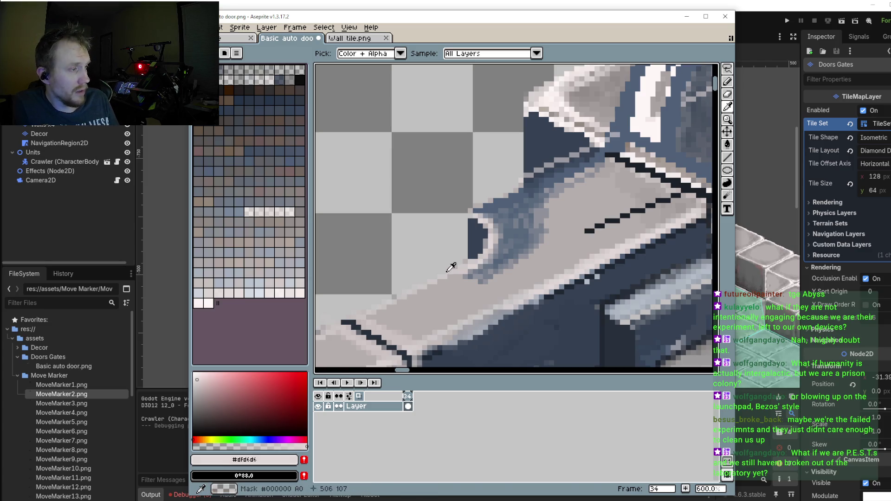
click(253, 438)
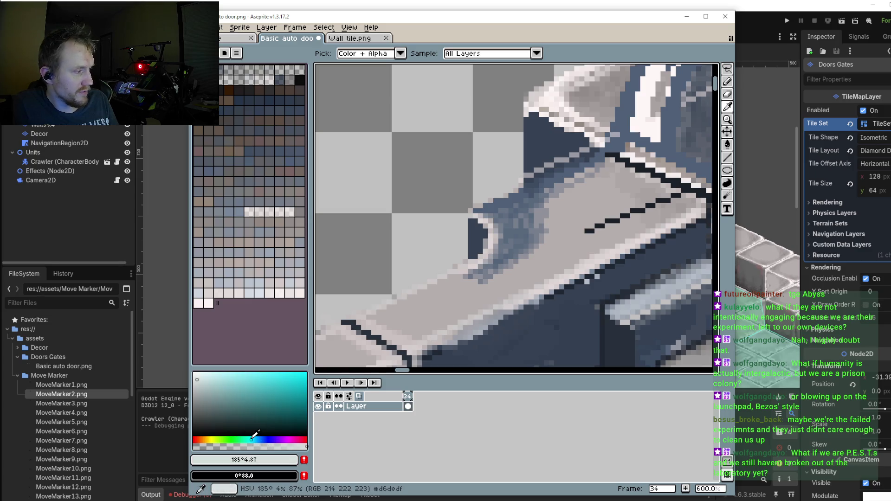
click(263, 398)
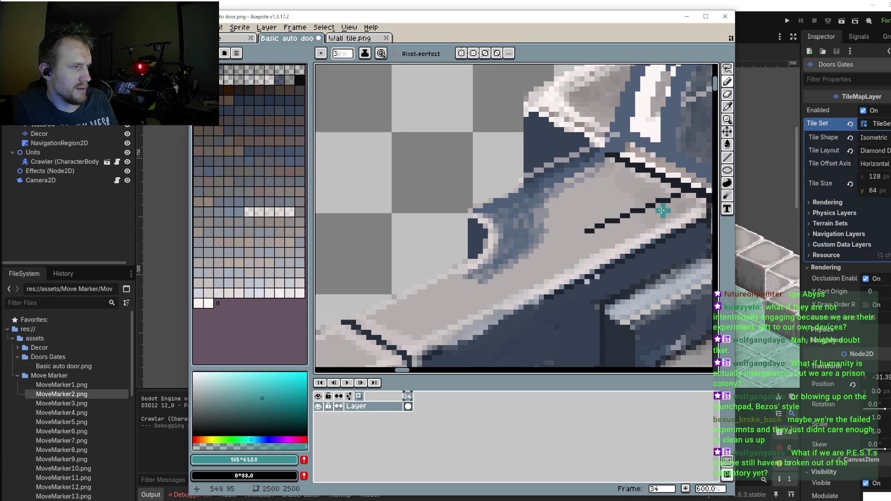
drag(685, 203, 620, 236)
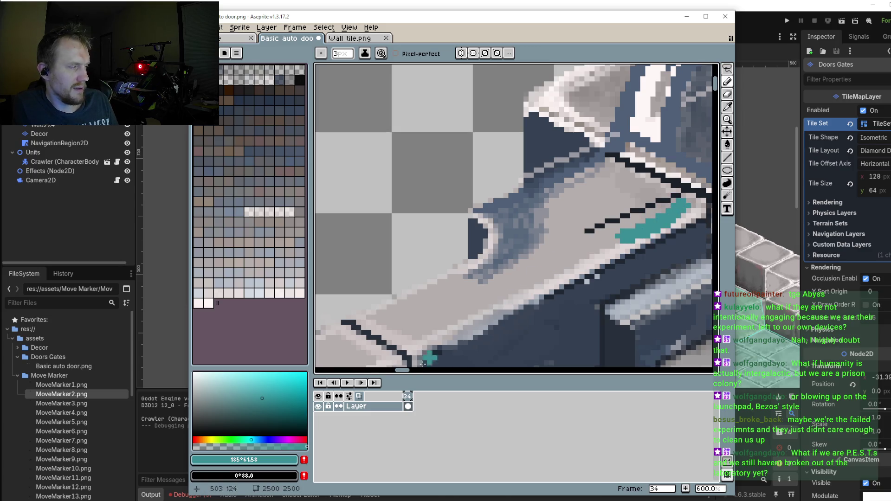
key(ctrl+z)
drag(681, 204, 595, 251)
drag(632, 226, 605, 240)
drag(536, 285, 495, 301)
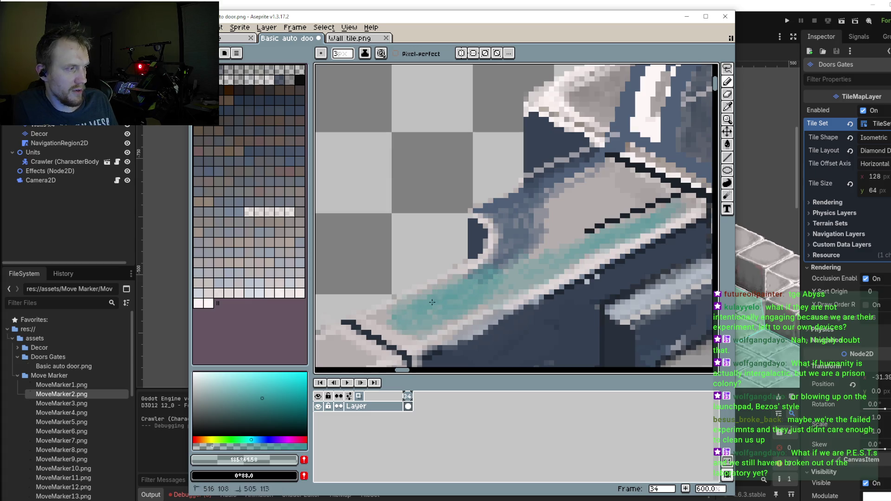
drag(385, 309, 374, 320)
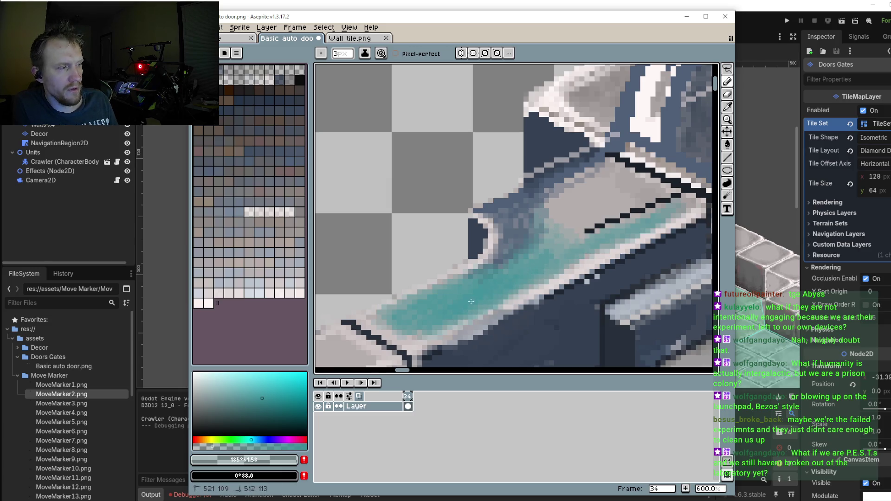
drag(500, 252, 482, 287)
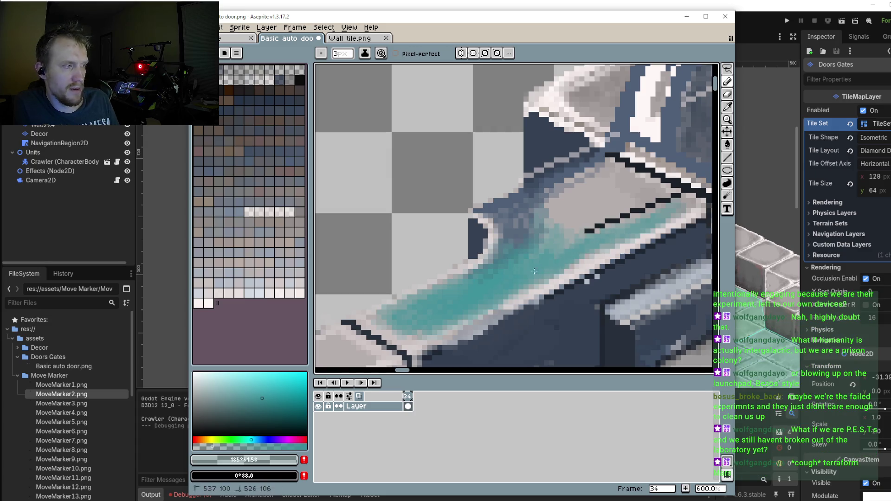
drag(535, 272, 540, 266)
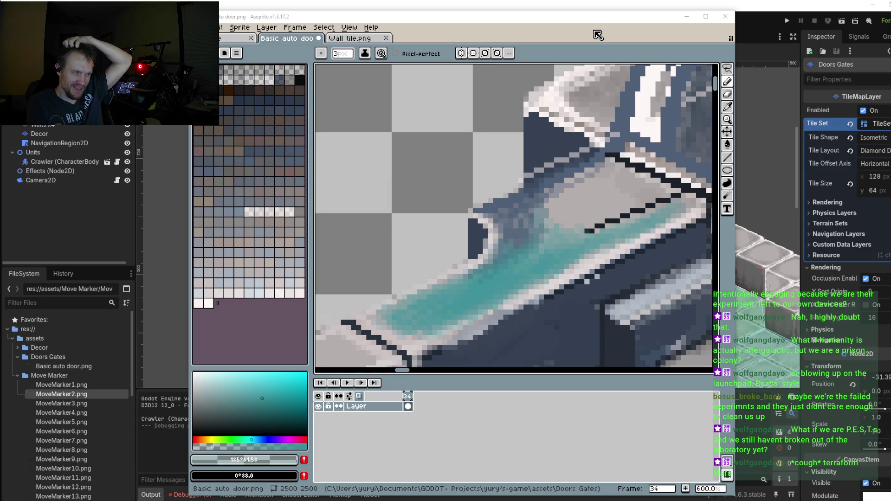
Step: Sample the dark #1b2029 outline colour, try a freehand stroke along the strip, and undo it
scroll(600, 201, down, 1)
scroll(600, 202, down, 2)
scroll(601, 201, down, 3)
scroll(594, 207, up, 4)
scroll(587, 212, up, 1)
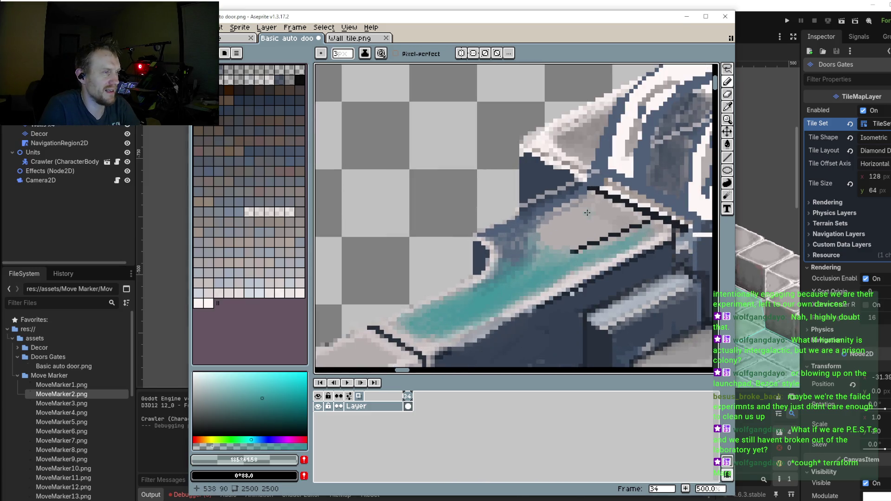
scroll(607, 198, up, 1)
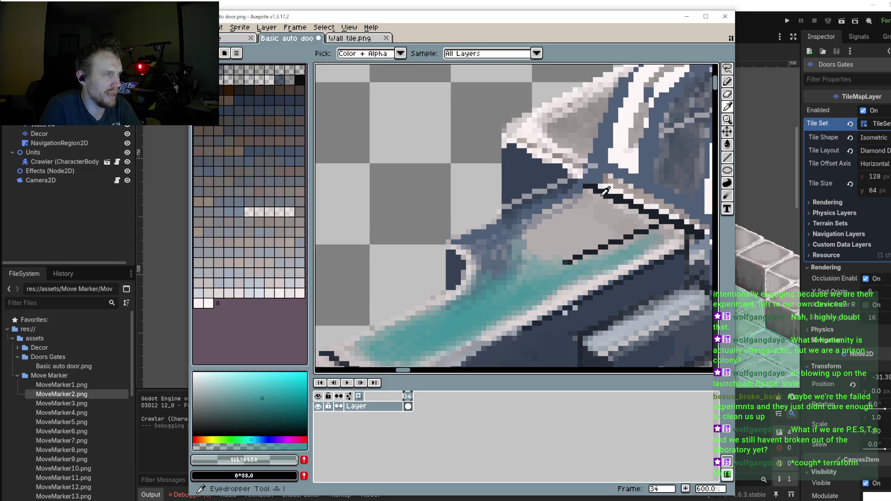
alt+click(604, 189)
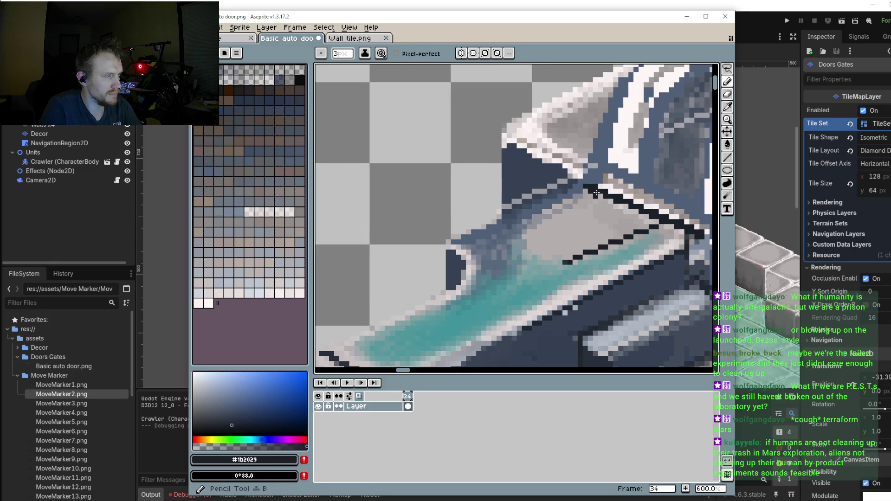
key(ctrl)
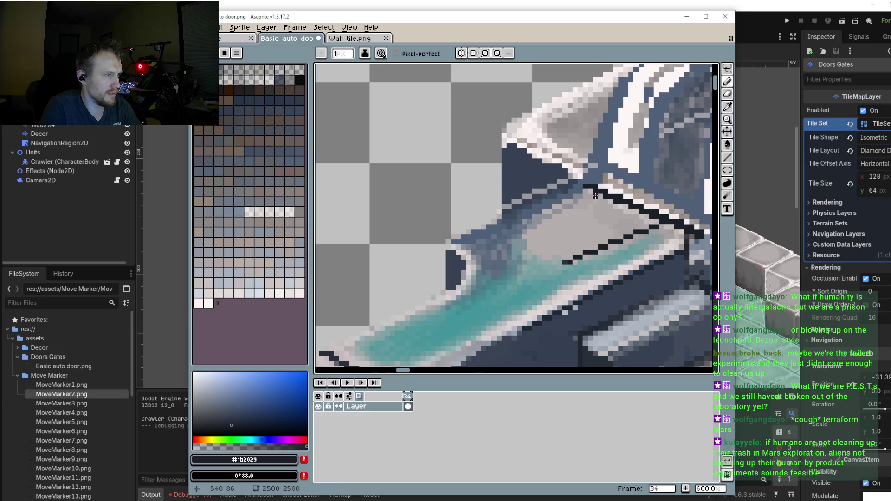
drag(607, 197, 518, 241)
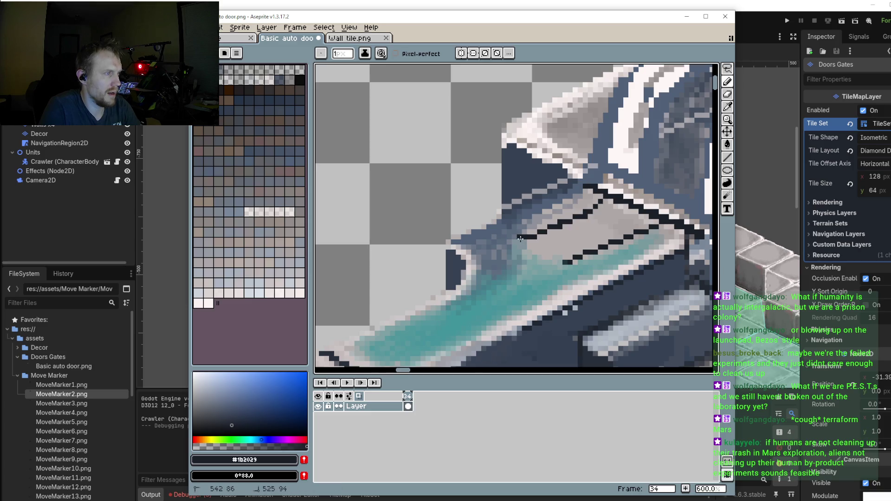
key(ctrl+z)
Step: Draw trial dark straight lines down-left and down-right over the strip, then undo both
click(729, 158)
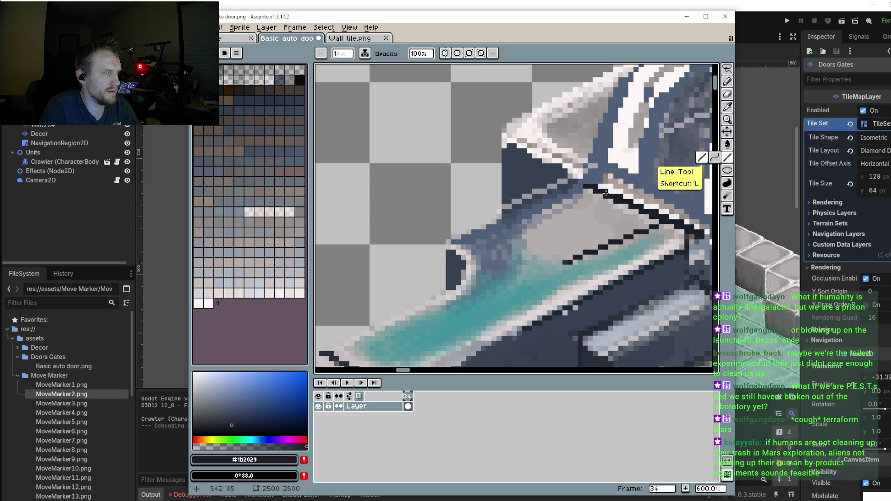
drag(606, 193, 511, 232)
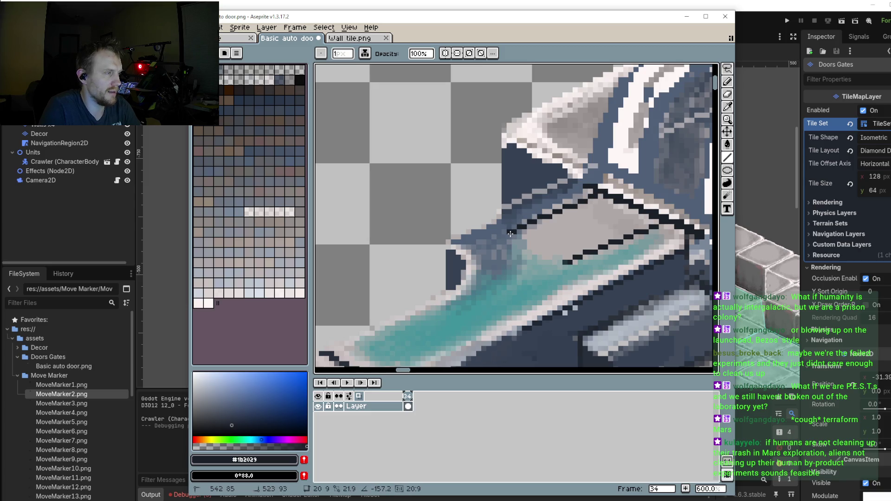
drag(511, 234, 569, 261)
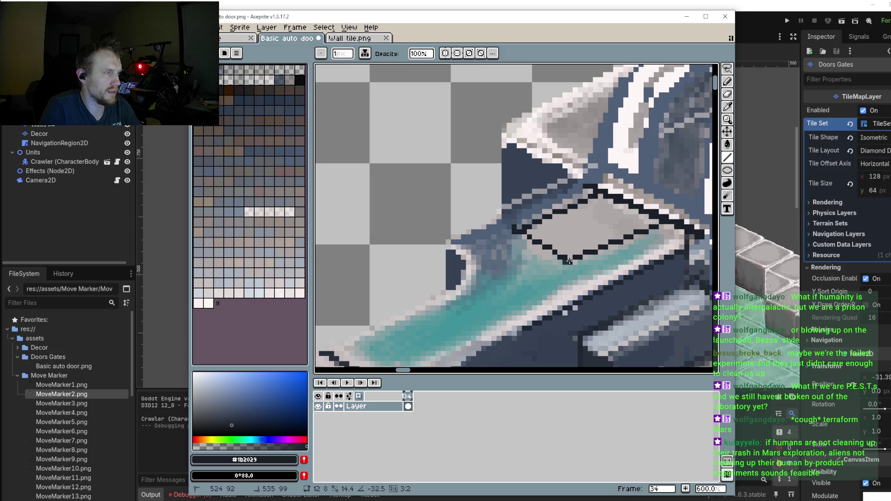
scroll(576, 251, down, 2)
scroll(576, 214, down, 2)
scroll(576, 214, down, 1)
key(ctrl+z)
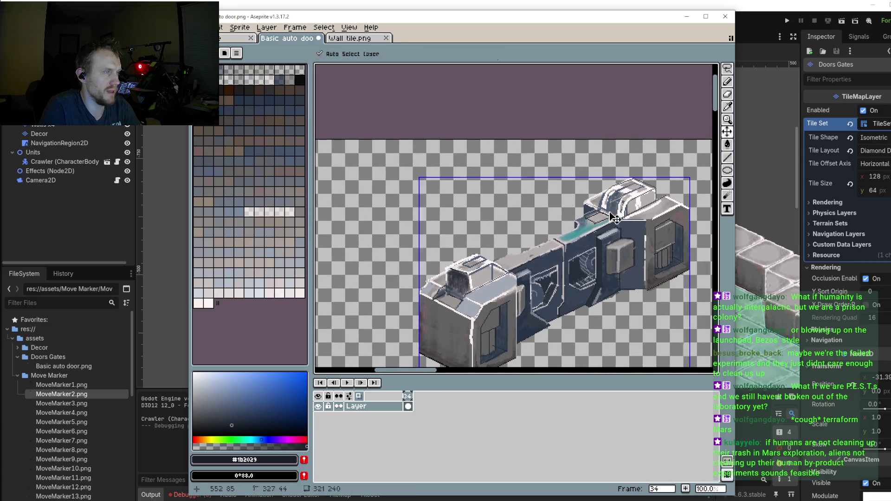
key(ctrl+z)
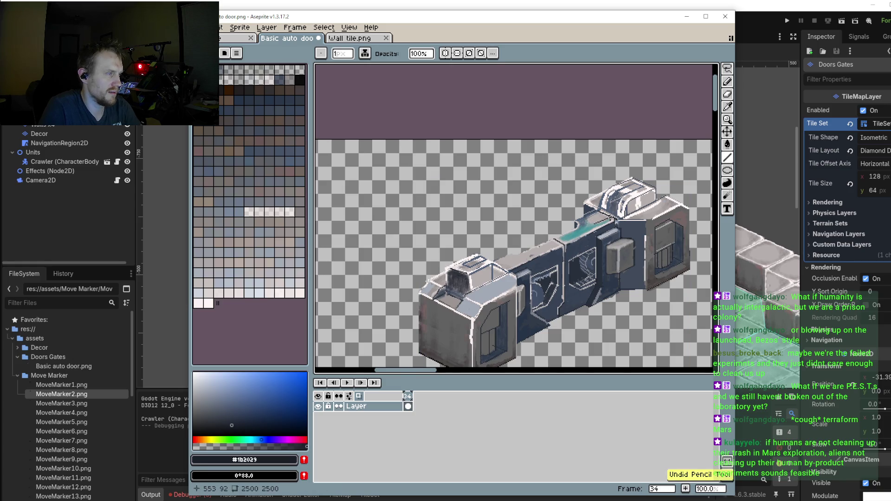
Step: Sample light #d9d1d1 from the door and paint a freehand stroke along the roof edge
scroll(610, 218, up, 3)
scroll(590, 224, down, 1)
scroll(587, 218, down, 1)
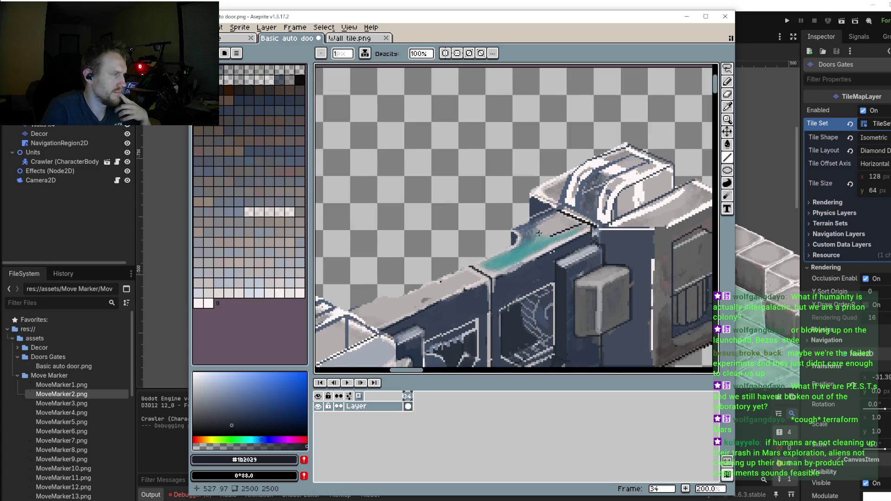
scroll(576, 195, up, 2)
scroll(567, 173, up, 1)
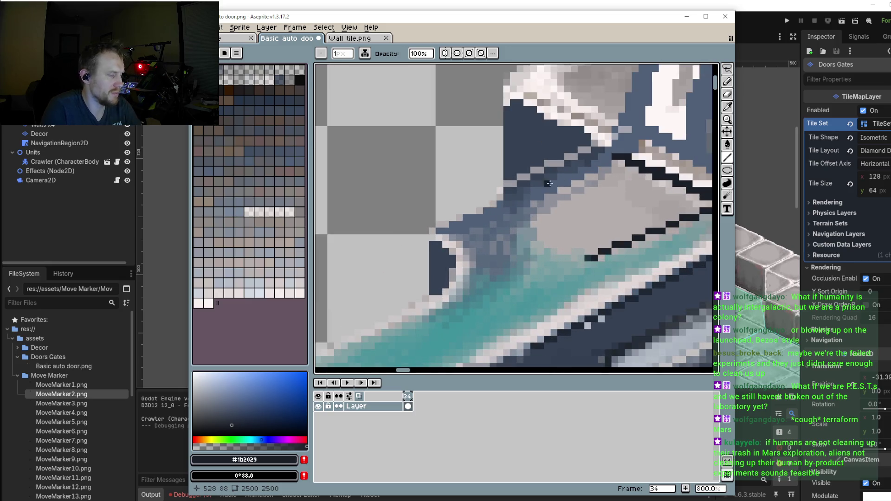
key(i)
click(459, 237)
key(b)
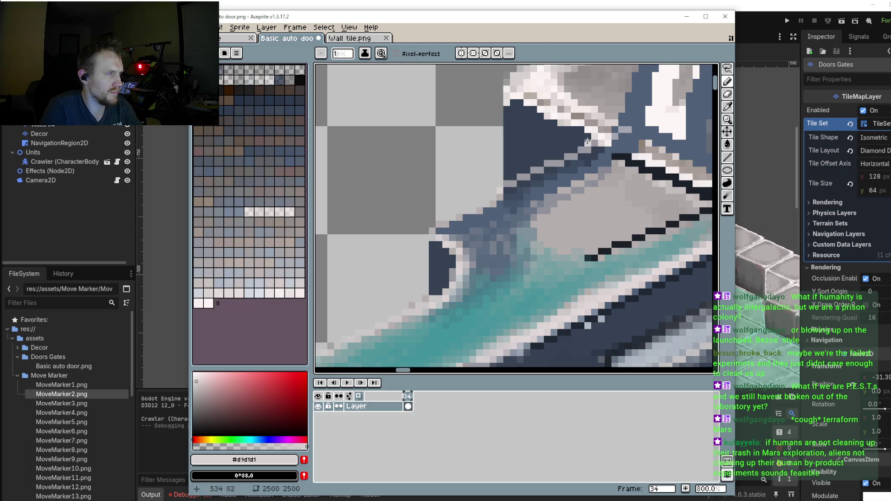
drag(604, 143, 443, 220)
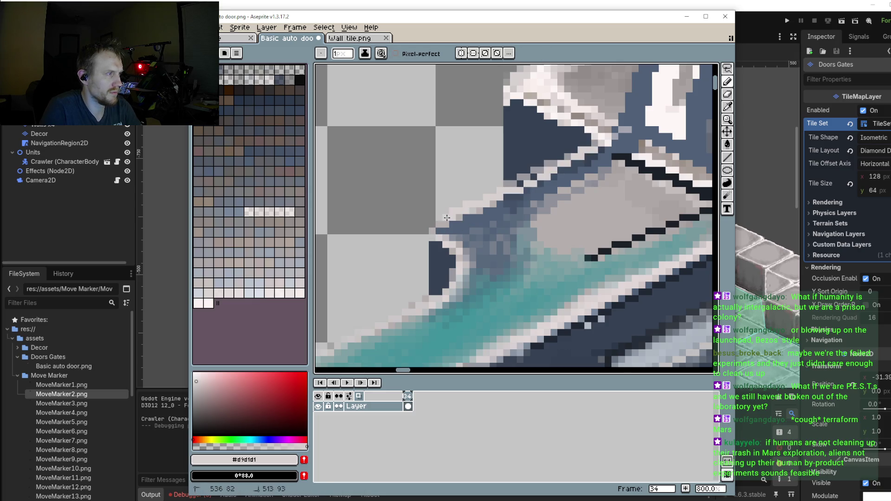
Step: Draw a light straight line along the upper slanted edge beside the teal strip
click(728, 158)
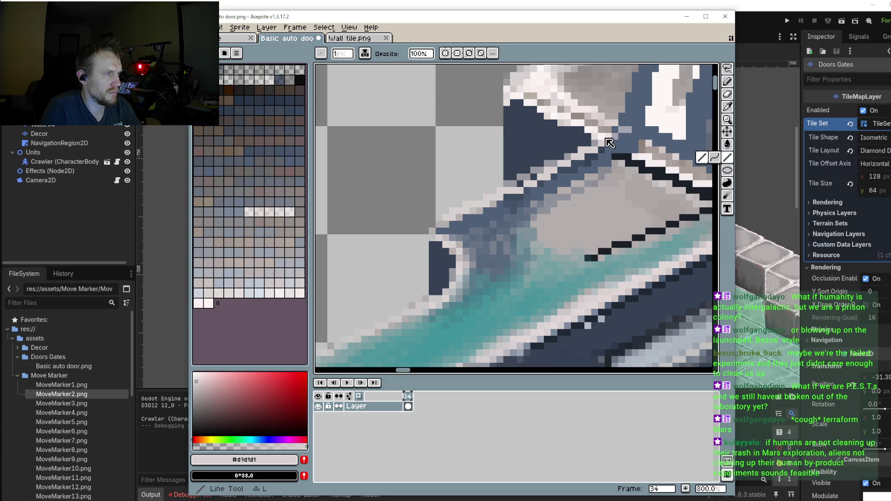
click(702, 158)
mouse_move(600, 149)
mouse_down()
mouse_move(429, 221)
mouse_move(433, 227)
mouse_move(492, 199)
mouse_move(439, 230)
mouse_up()
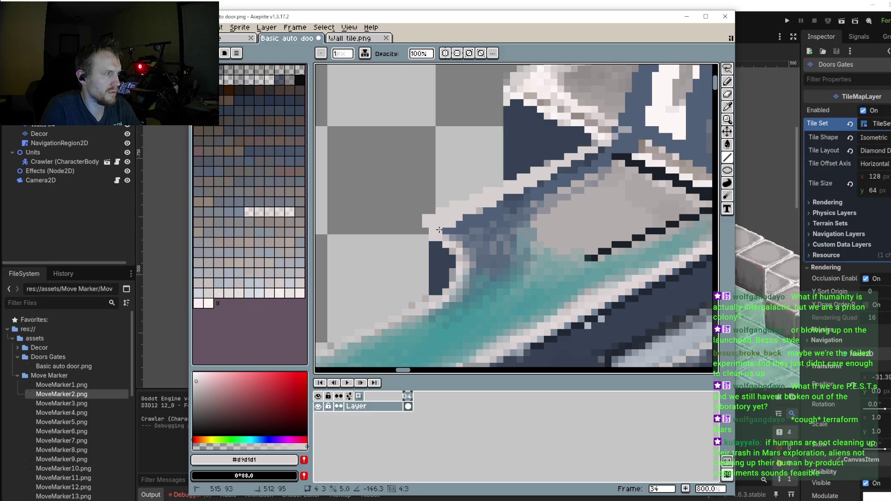
scroll(488, 211, down, 3)
scroll(488, 211, up, 2)
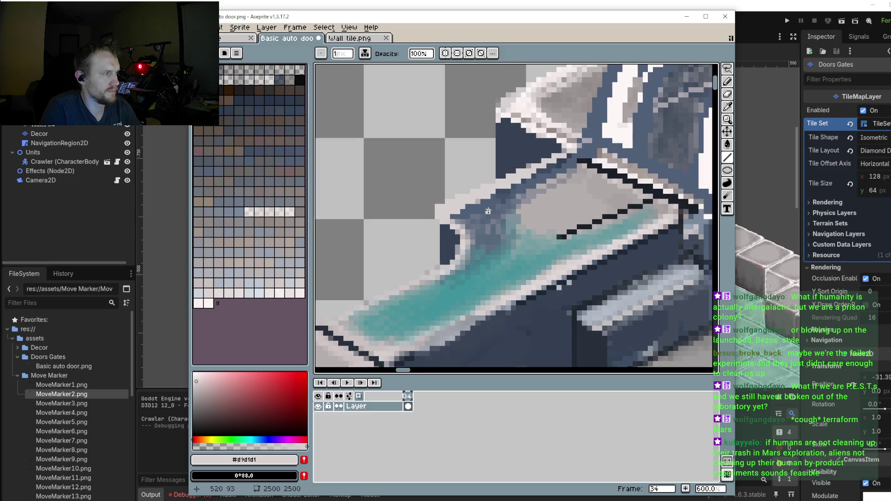
Step: Sample blue-grey #4f6077 and paint pixels into the curved notch and near its top edge
key(i)
click(473, 208)
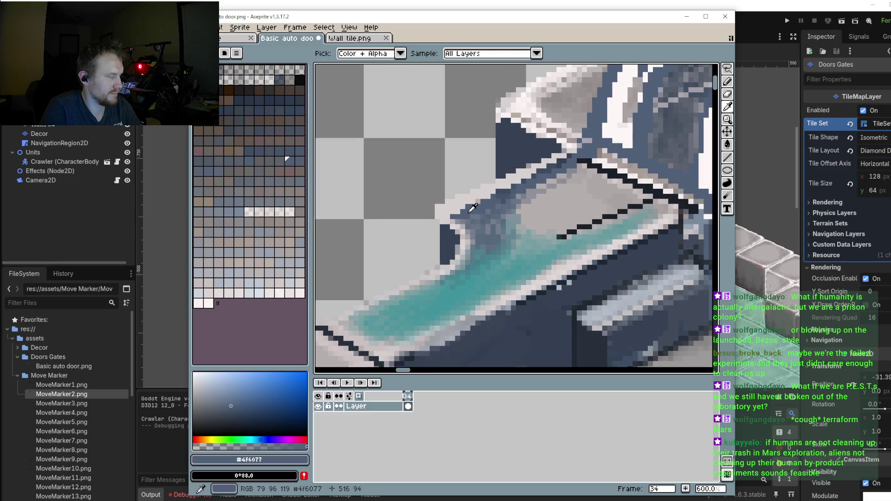
key(l)
drag(448, 212, 448, 212)
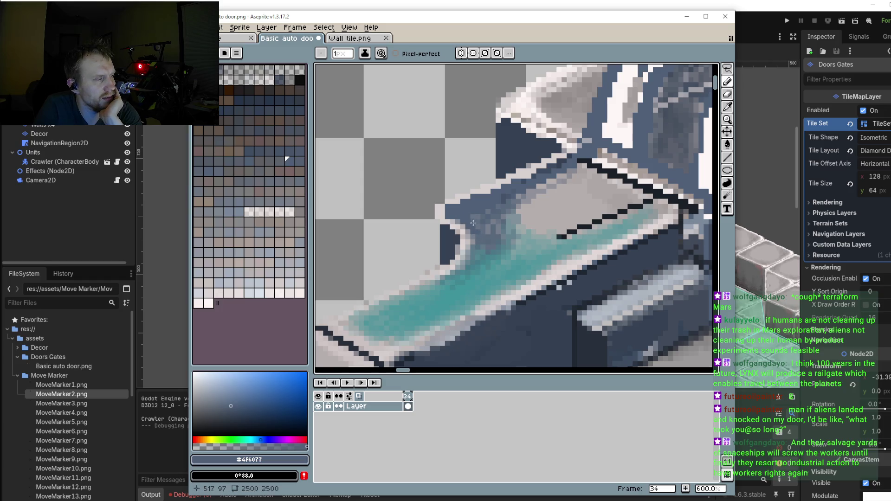
click(561, 163)
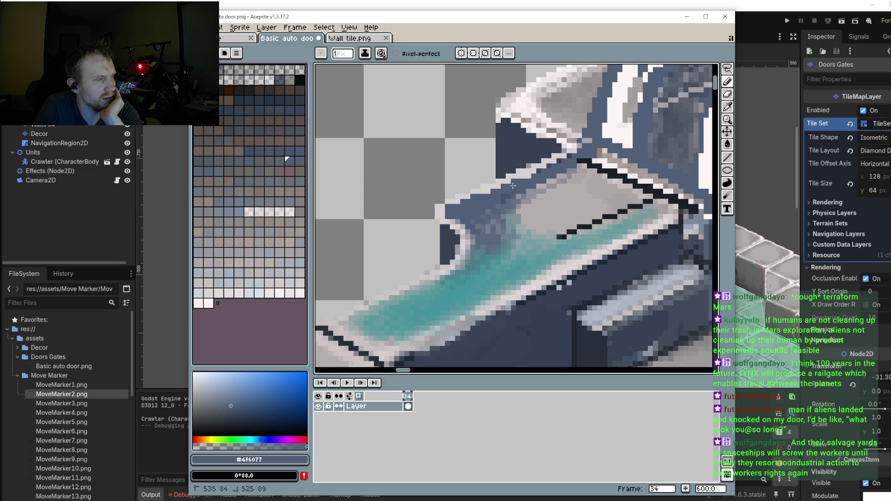
scroll(577, 165, down, 2)
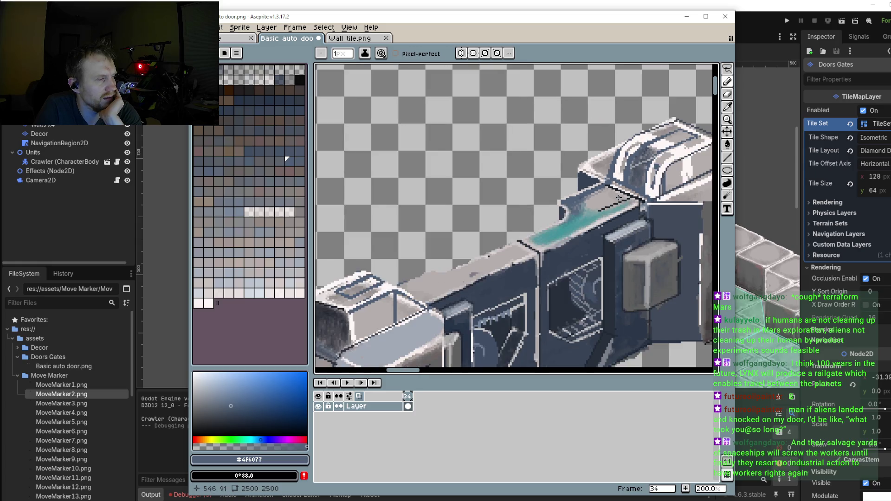
scroll(572, 190, down, 1)
scroll(562, 232, down, 2)
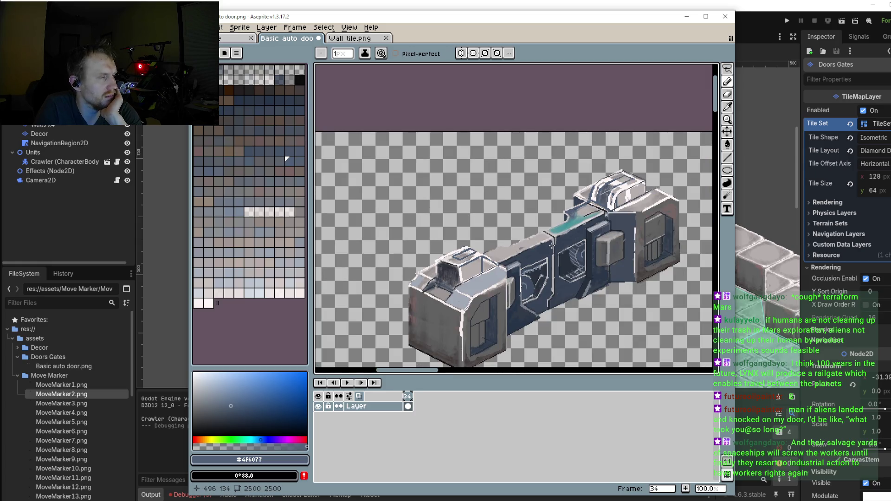
scroll(578, 221, up, 3)
scroll(588, 218, up, 1)
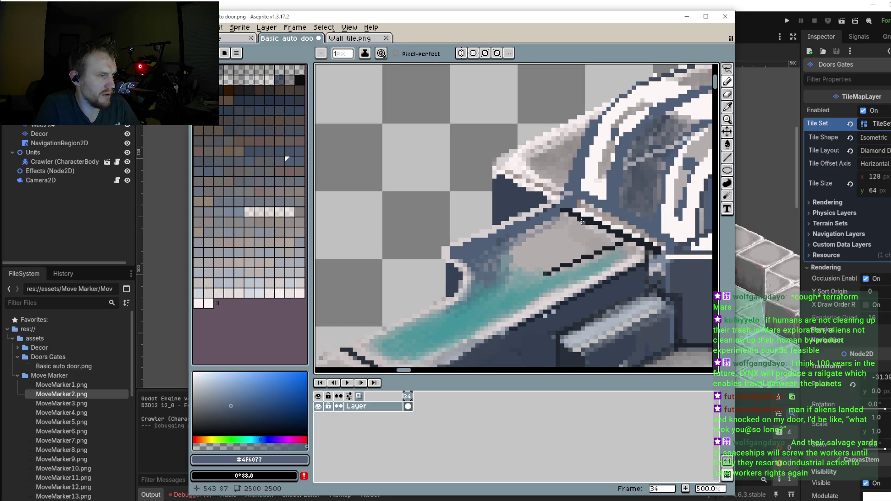
Step: Sample #1b2029 and draw dark lines along the strip's top edge, the door edge and panel corner
key(i)
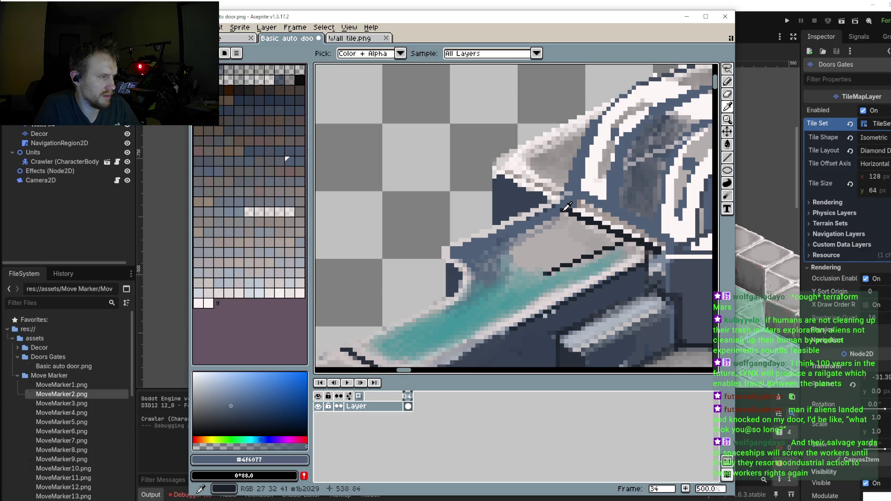
click(567, 206)
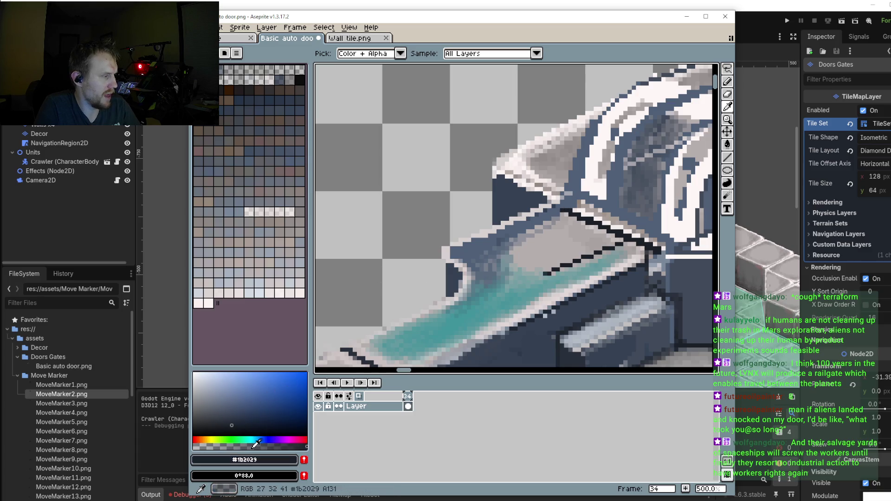
scroll(506, 205, right, 3)
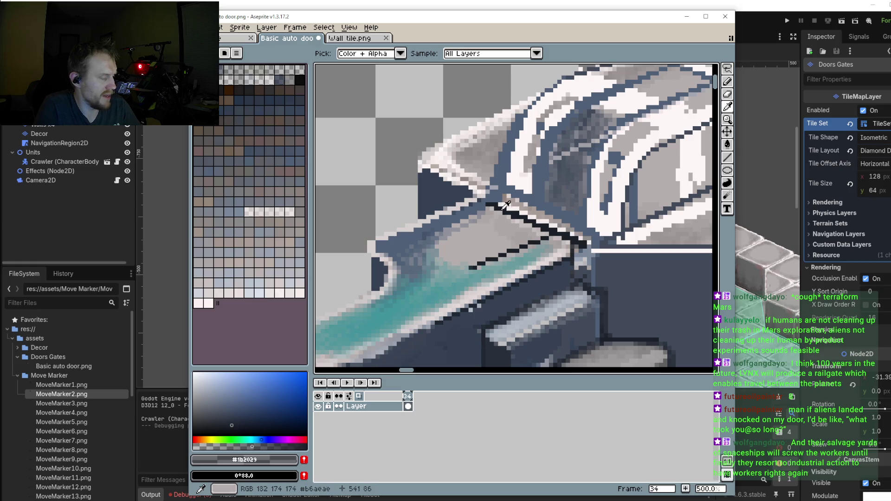
key(b)
drag(466, 191, 566, 244)
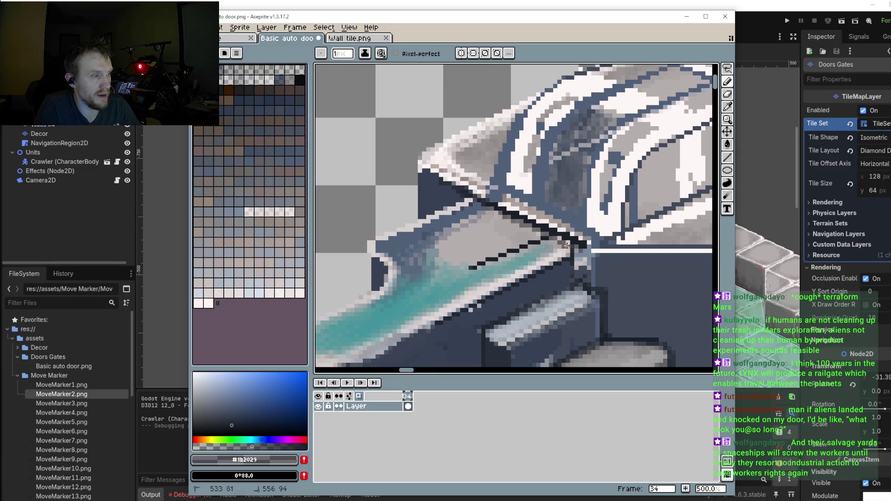
click(727, 158)
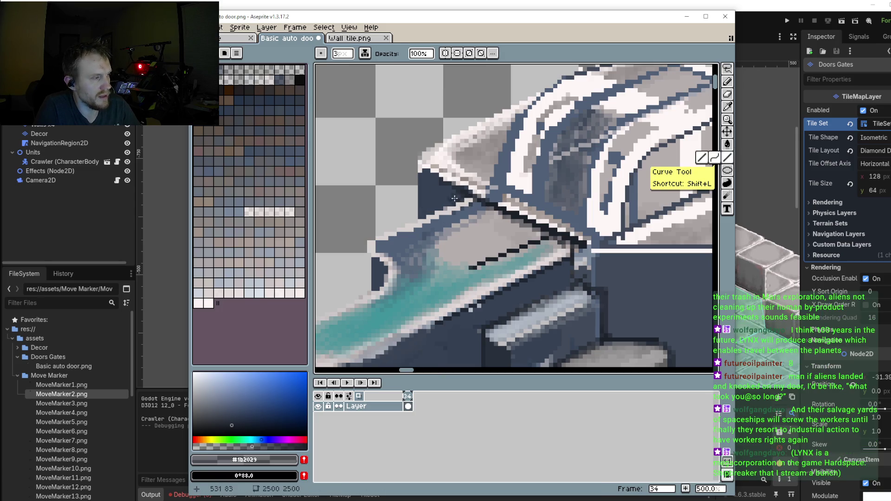
drag(511, 221, 491, 208)
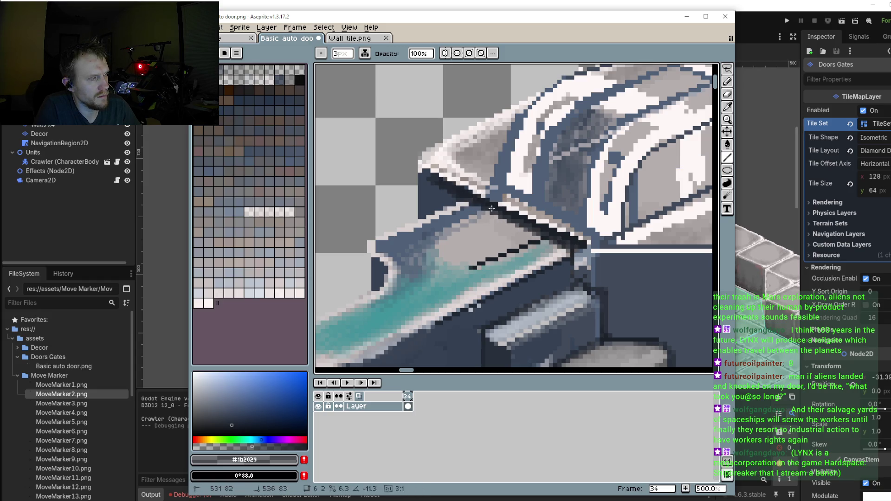
drag(584, 245, 578, 279)
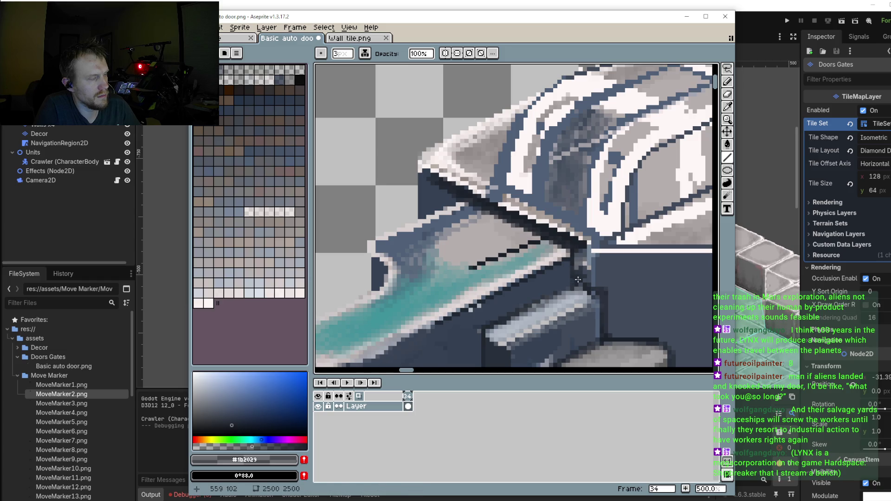
scroll(570, 274, down, 1)
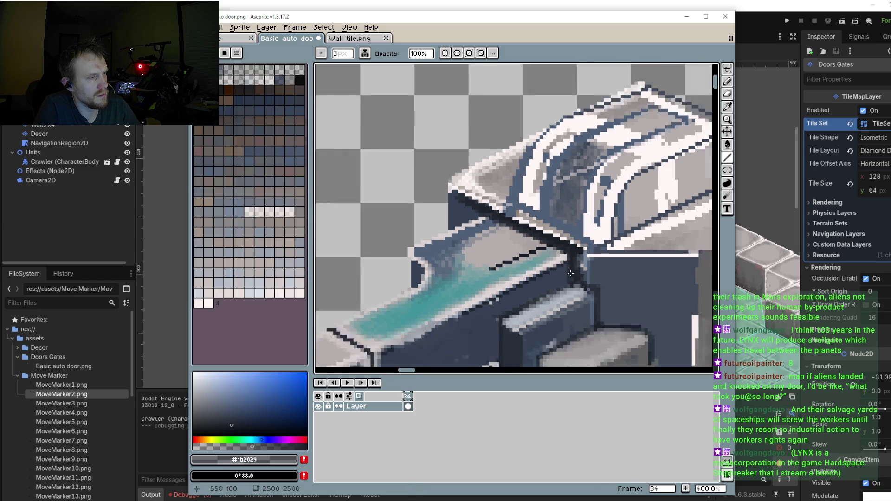
scroll(570, 274, down, 2)
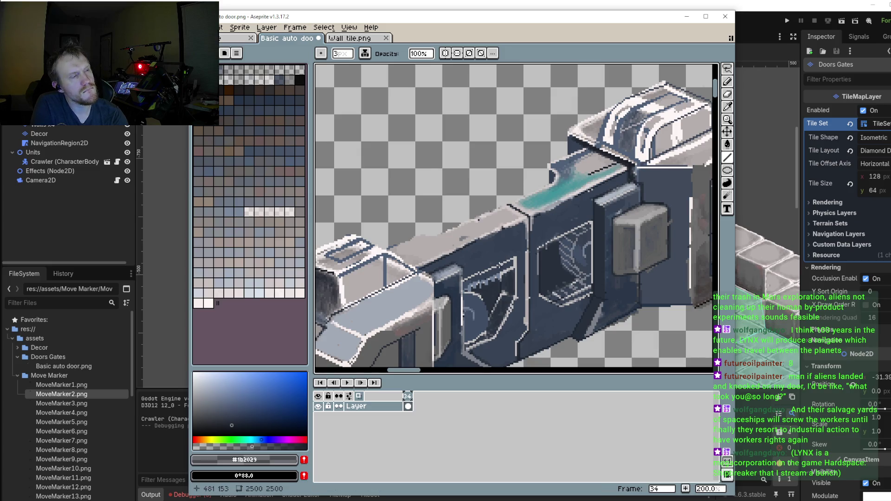
scroll(464, 230, down, 3)
scroll(551, 242, up, 1)
scroll(524, 240, up, 1)
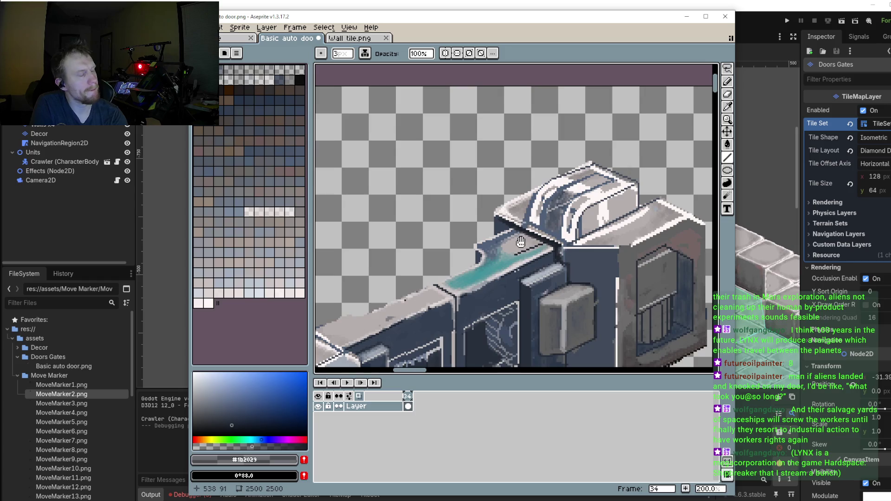
drag(522, 240, 551, 227)
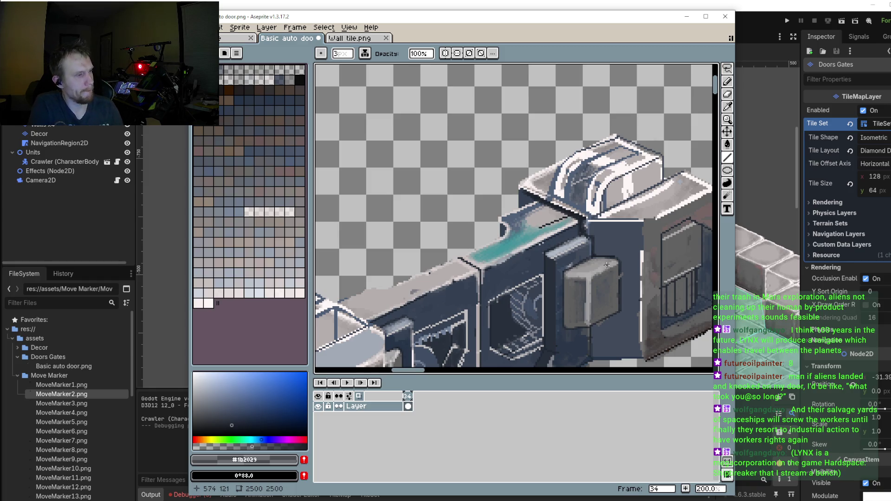
scroll(607, 266, up, 1)
scroll(577, 232, up, 2)
scroll(577, 232, up, 1)
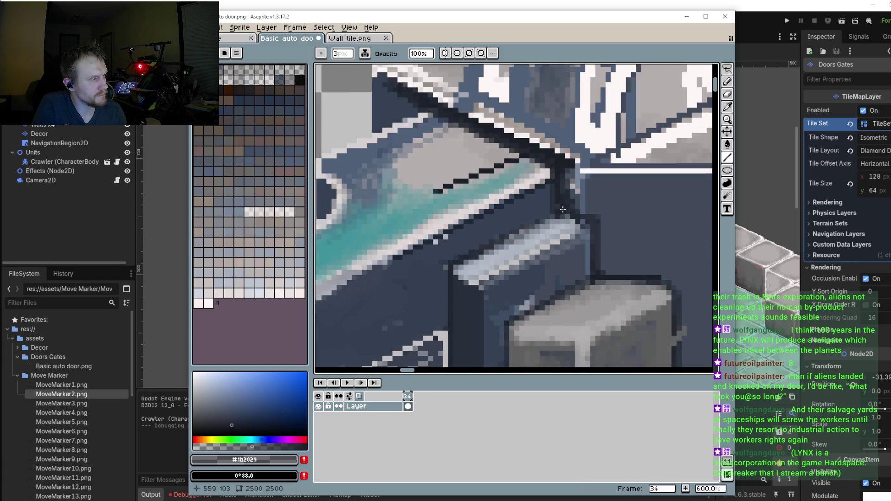
Step: Stroke dark pixels along the door's panel edge
scroll(590, 228, up, 1)
drag(606, 226, 586, 227)
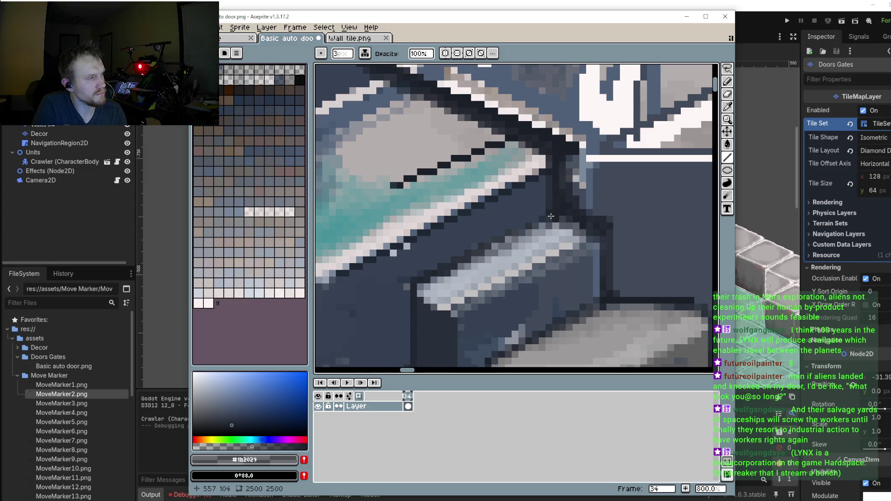
scroll(546, 225, down, 1)
Step: With a 1-pixel brush, chain thin dark lines along the teal strip's lower edge, then switch to Steam
key(minus)
key(minus)
drag(487, 246, 557, 208)
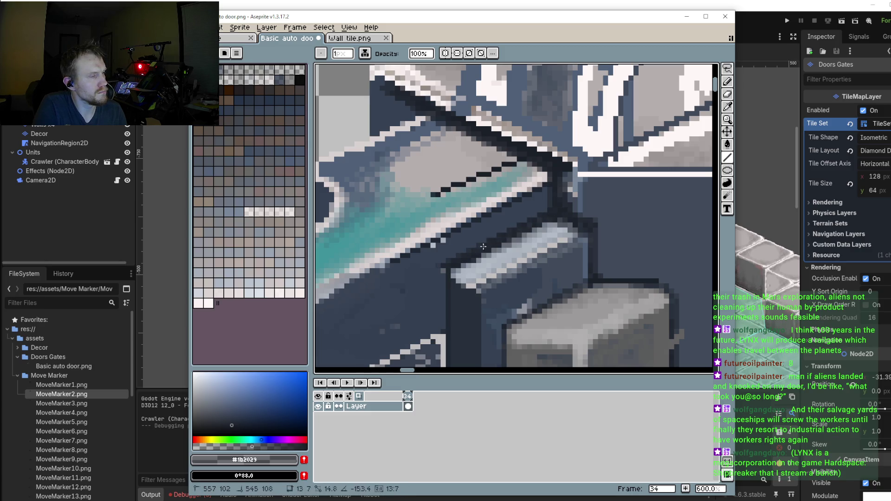
drag(556, 208, 546, 189)
key(shift)
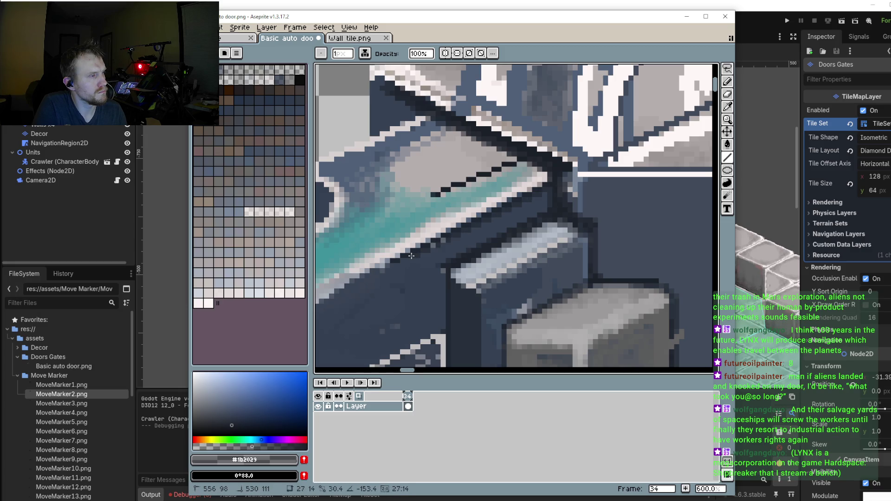
shift+click(547, 190)
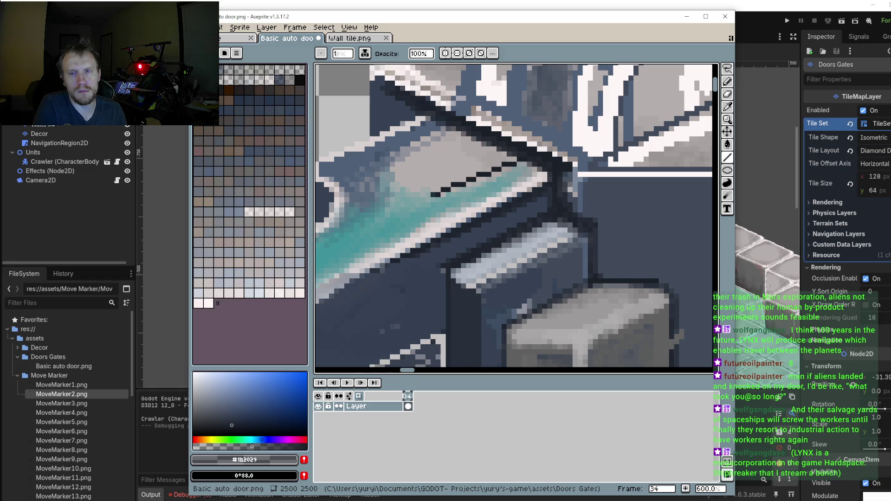
key(alt+Tab)
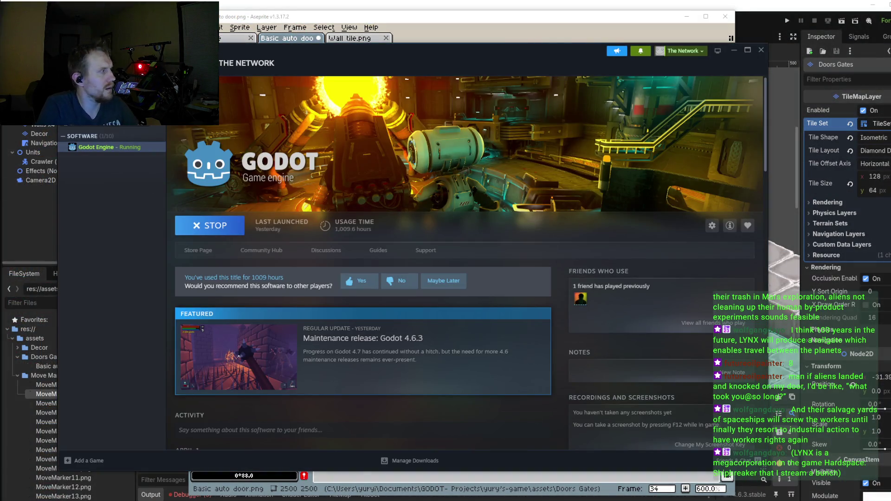
Step: Search the library, open X-COM: UFO Defense, and scroll down to its community content
text(-)
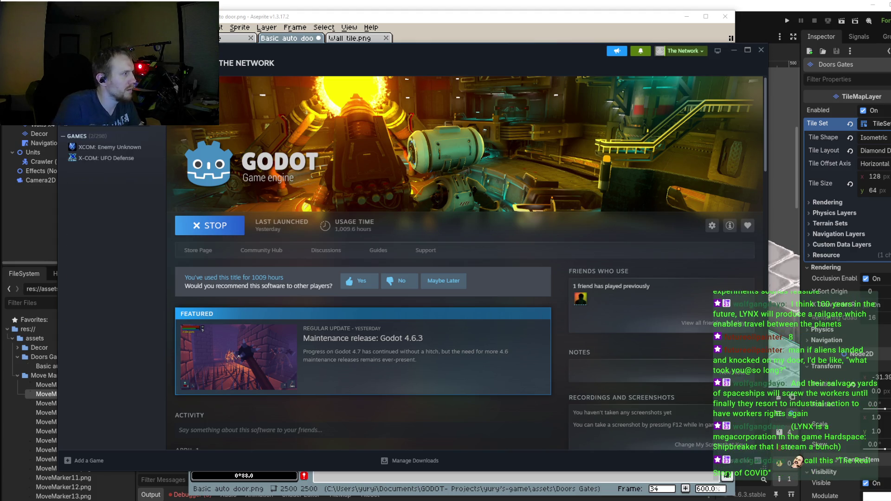
click(107, 158)
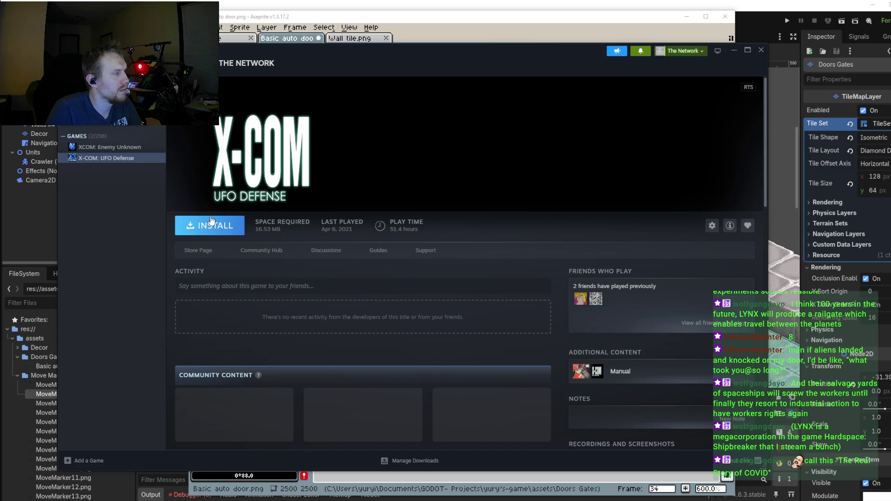
scroll(428, 336, down, 3)
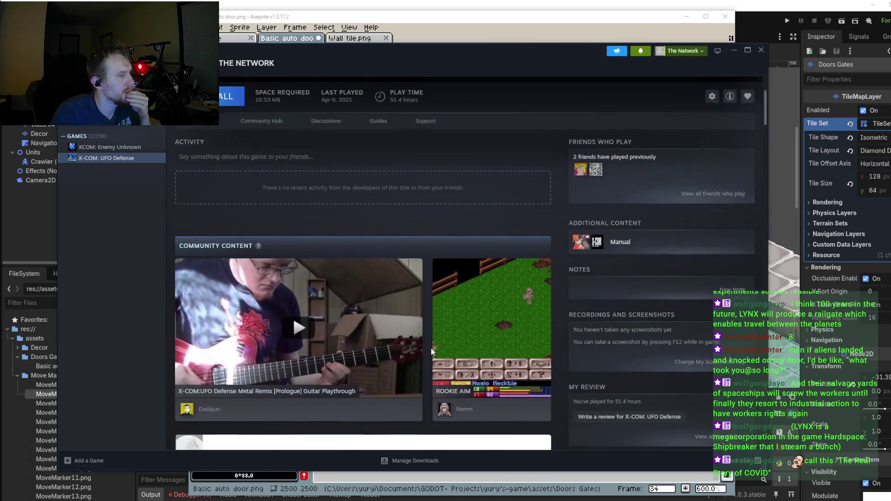
scroll(430, 324, down, 4)
scroll(429, 324, down, 3)
scroll(419, 303, down, 1)
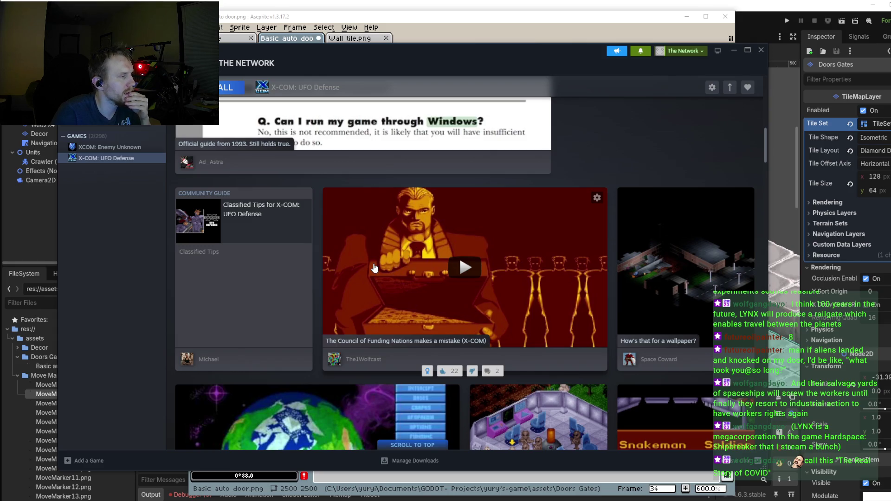
scroll(408, 256, down, 2)
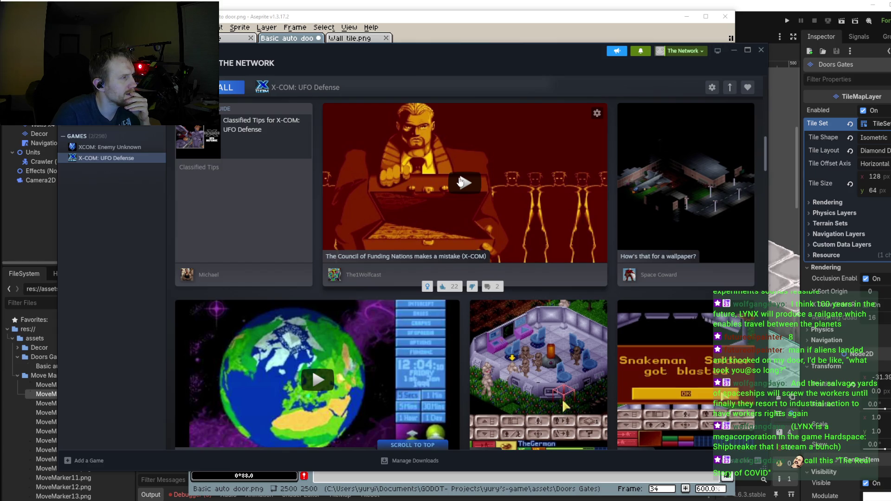
Step: Play, pause and mute the Council of Funding Nations video, then enlarge the 'All Aliens killed in crash' screenshot
click(460, 182)
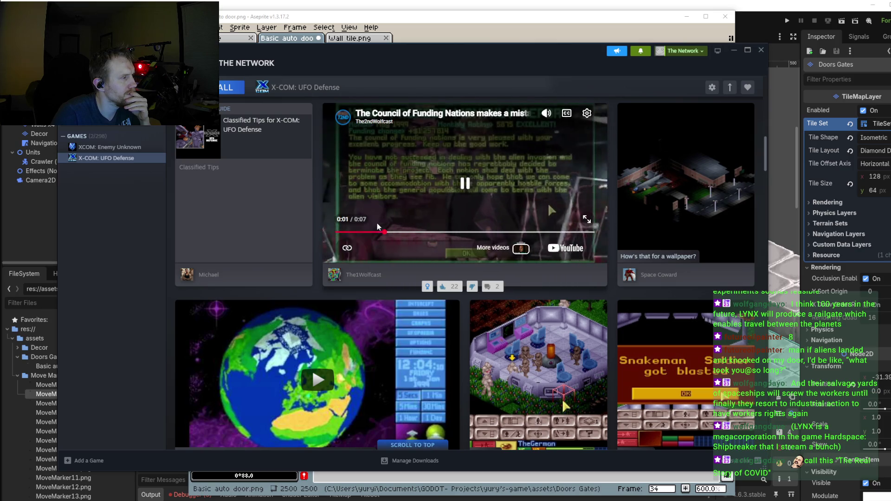
click(377, 223)
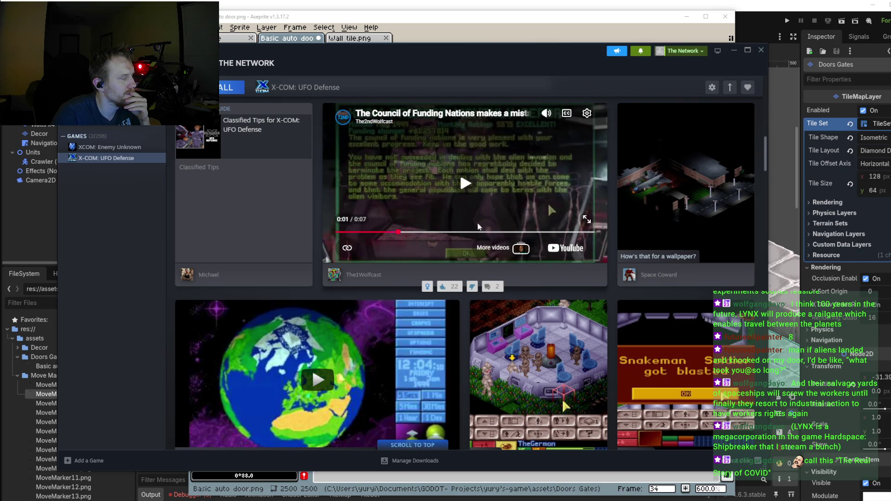
mouse_move(547, 114)
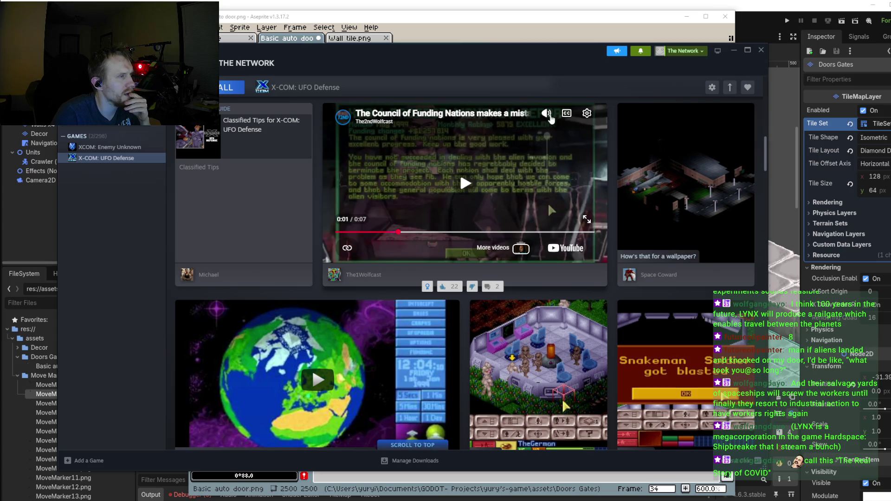
drag(547, 142, 548, 203)
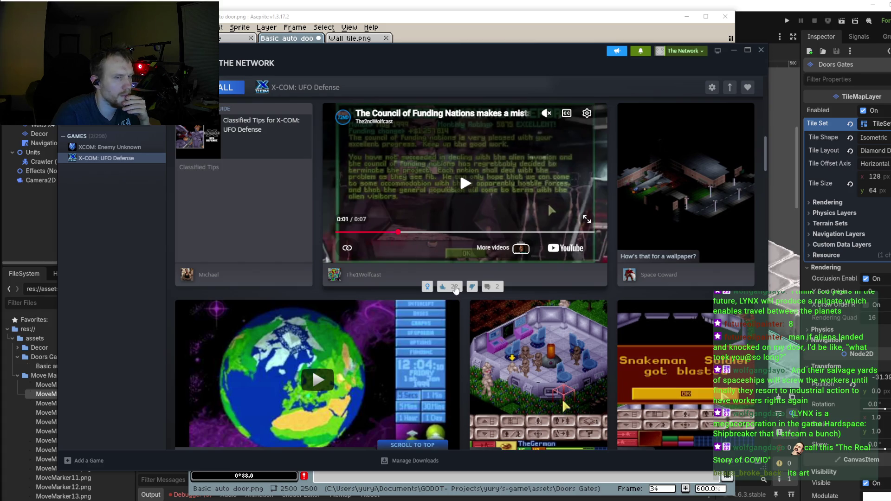
scroll(455, 289, down, 5)
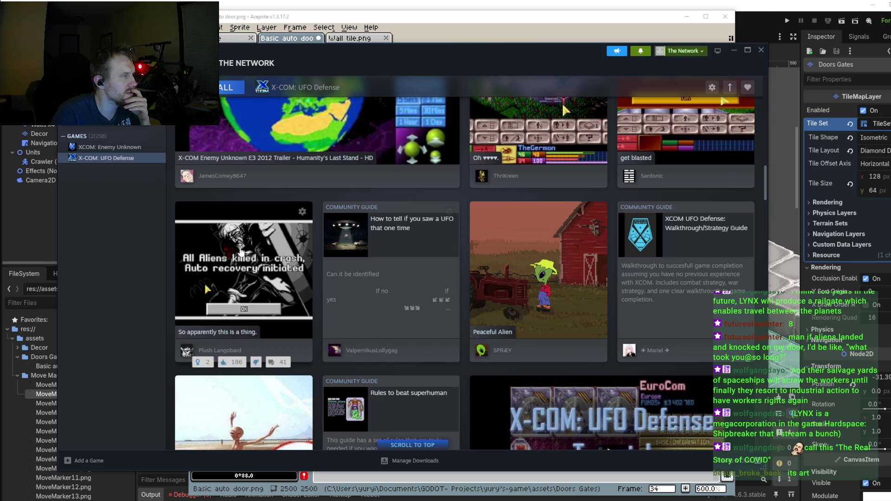
click(241, 252)
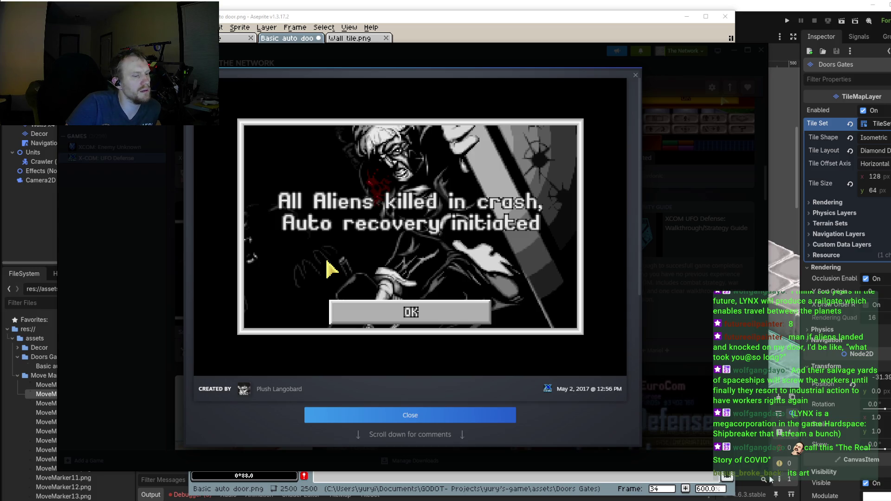
Step: Enlarge the Steam window and close the screenshot viewer to return to the community grid
mouse_move(769, 470)
mouse_down()
mouse_move(882, 496)
mouse_move(799, 483)
mouse_up()
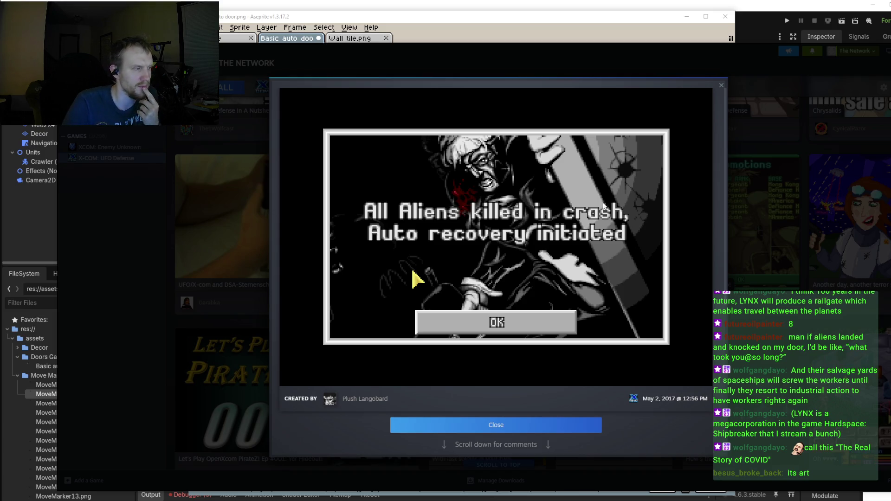
click(722, 88)
scroll(543, 189, down, 5)
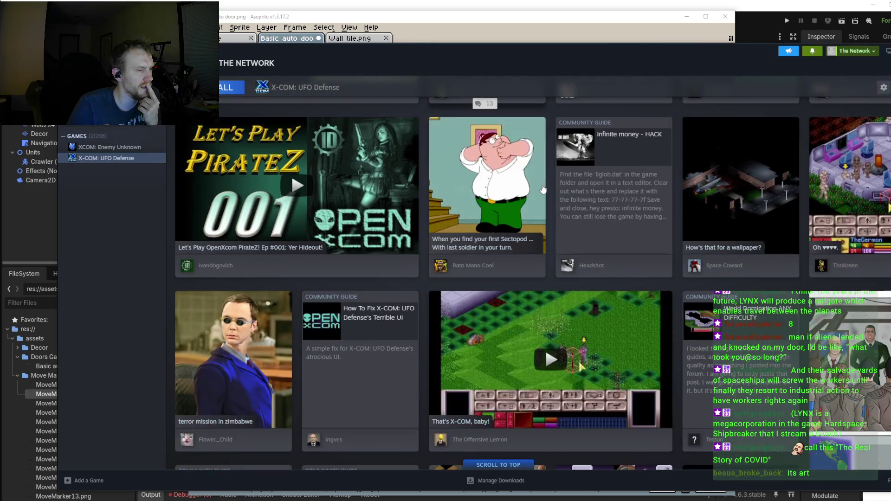
Step: Scroll down and view the Alien lifeforms image full size, then close it
scroll(543, 189, down, 1)
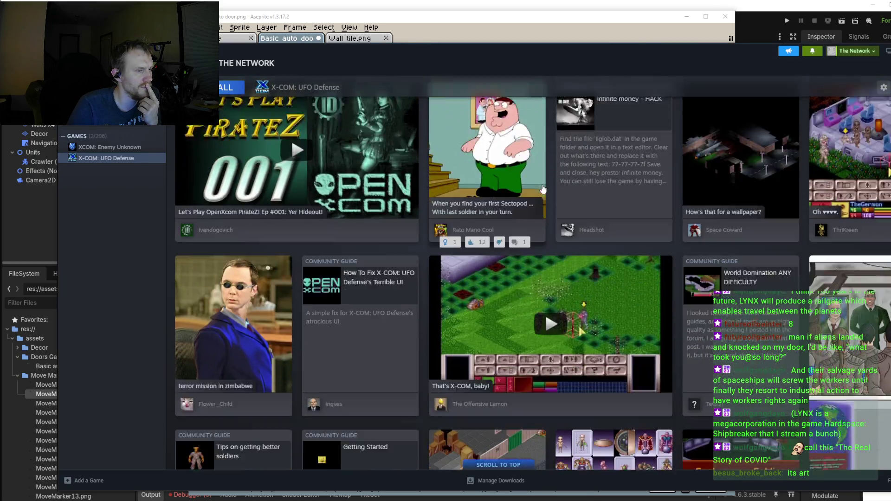
scroll(544, 189, down, 3)
scroll(543, 189, down, 2)
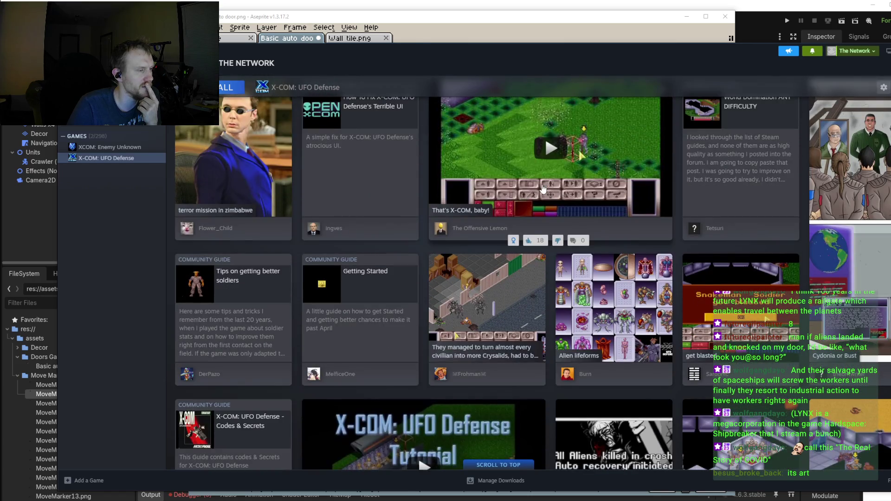
click(582, 288)
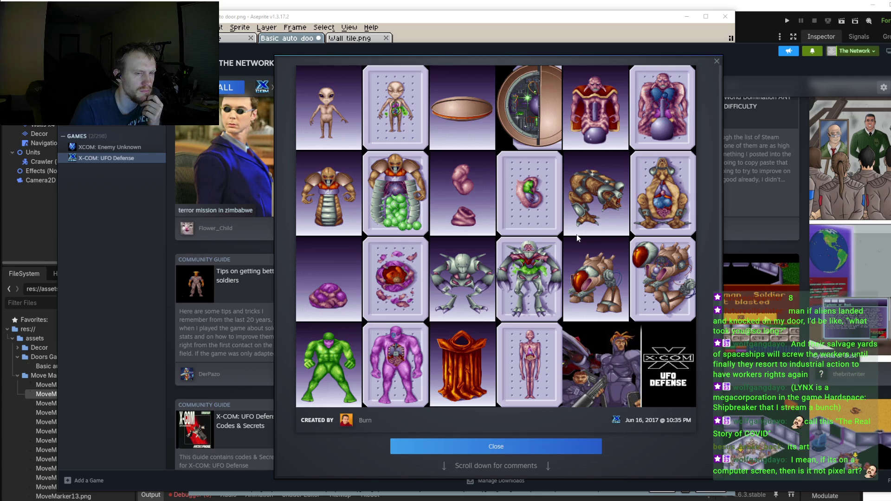
click(717, 61)
Step: Scroll further and start the 'Magic Dave plays X-COM - Episode II' video in its card
scroll(491, 149, down, 5)
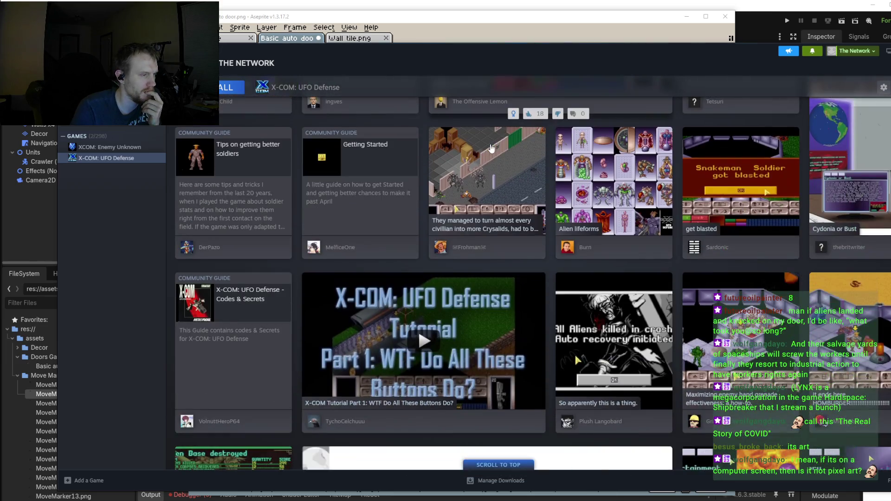
scroll(492, 148, down, 5)
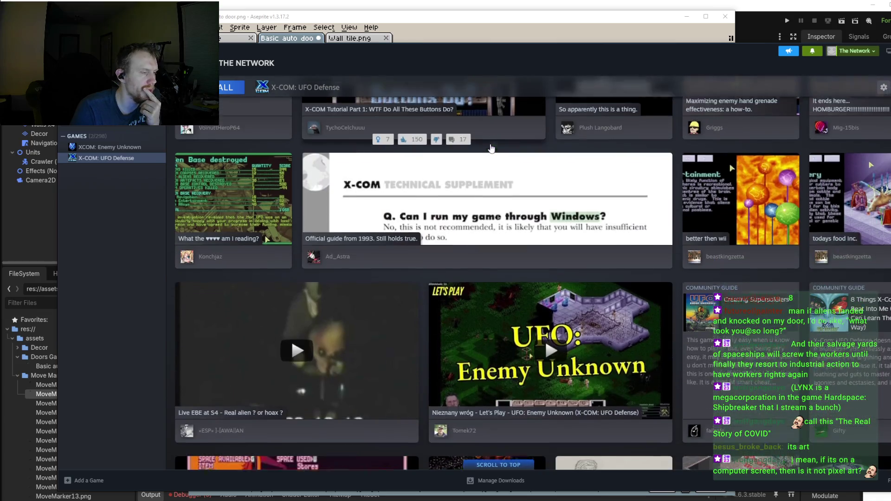
scroll(491, 148, down, 4)
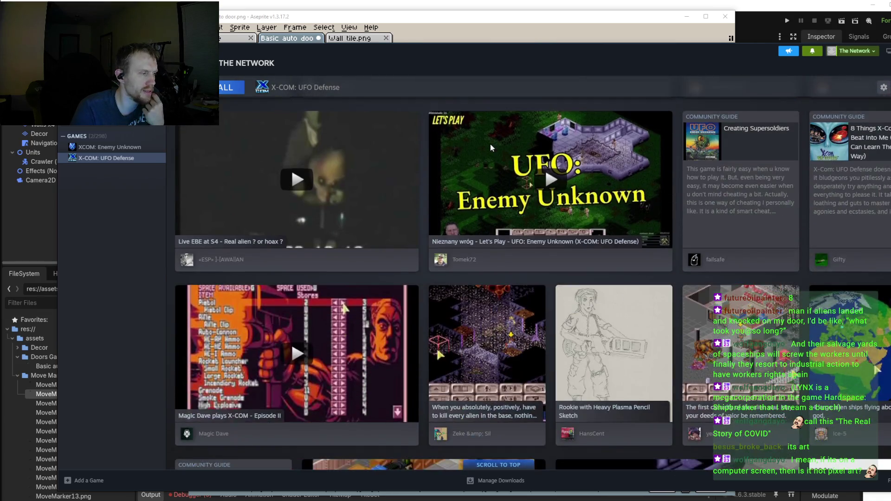
scroll(491, 148, down, 3)
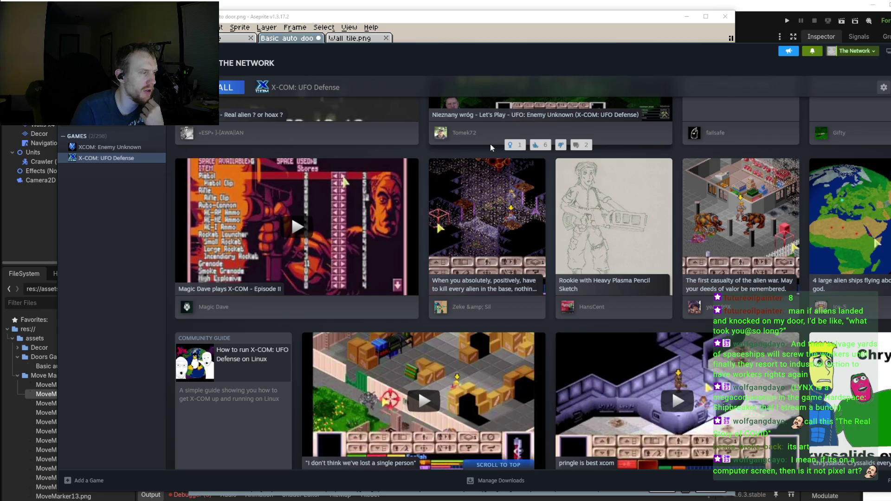
click(379, 207)
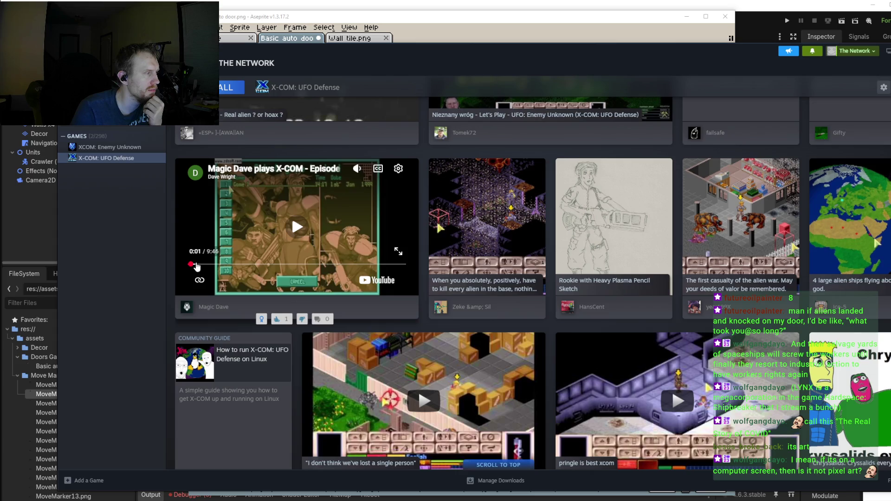
Step: Skip the X-COM Let's Play video ahead to about 2:44
click(214, 264)
drag(214, 267, 270, 268)
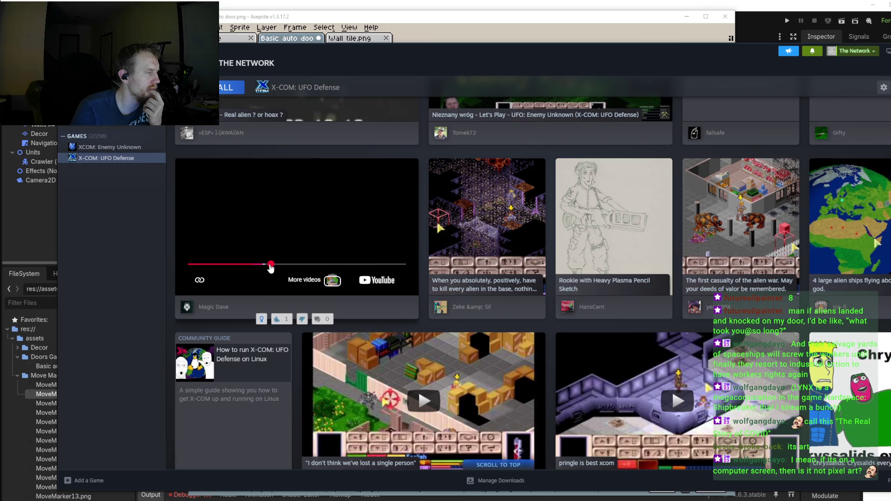
drag(270, 267, 285, 268)
Step: Scroll the community hub and view the UFO Defense II screenshot full-size, then close it
scroll(478, 273, down, 1)
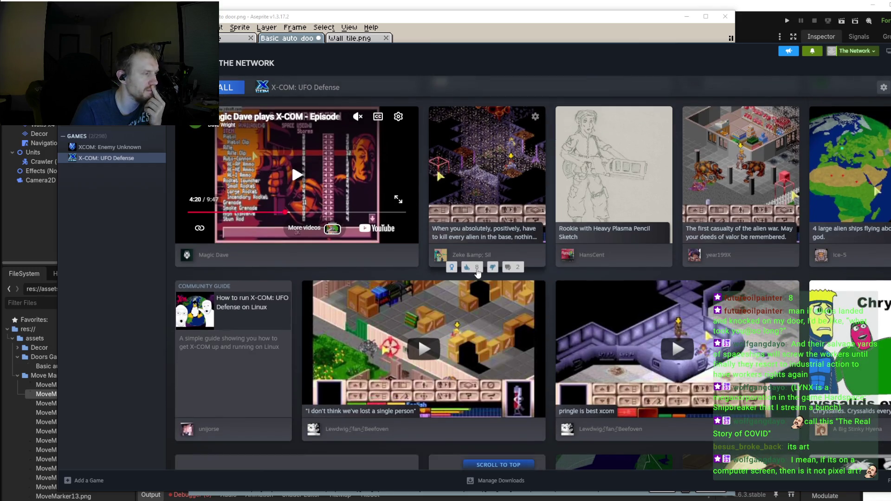
scroll(478, 273, down, 3)
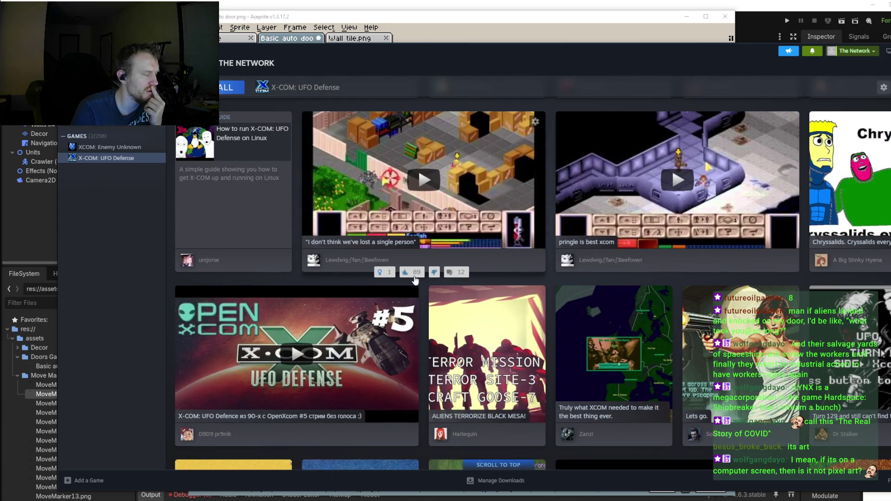
scroll(416, 280, down, 2)
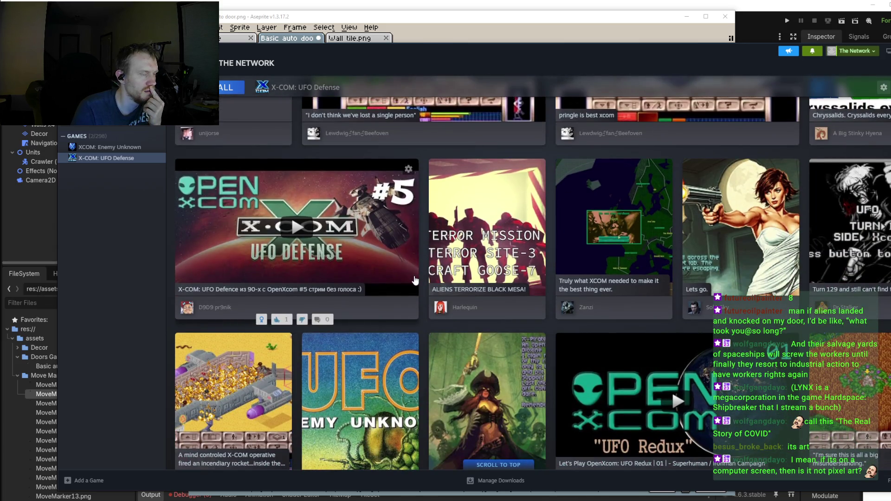
scroll(416, 280, down, 4)
scroll(416, 280, down, 2)
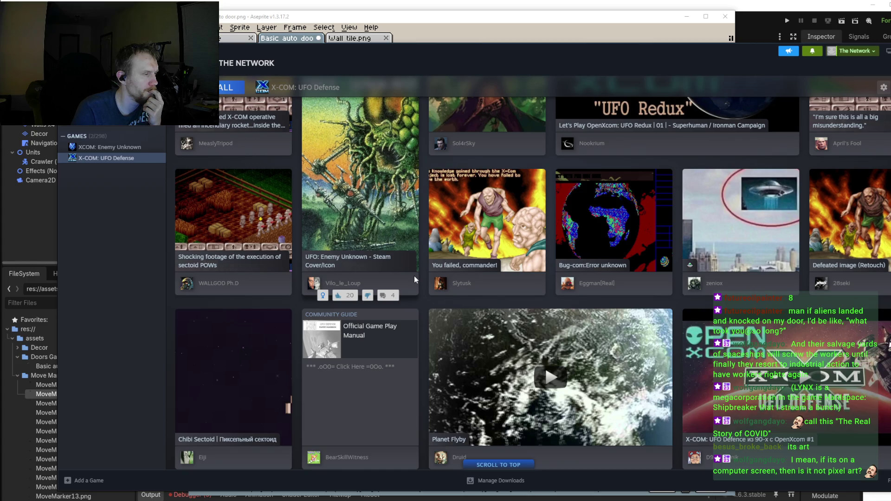
scroll(414, 276, down, 2)
scroll(414, 275, down, 2)
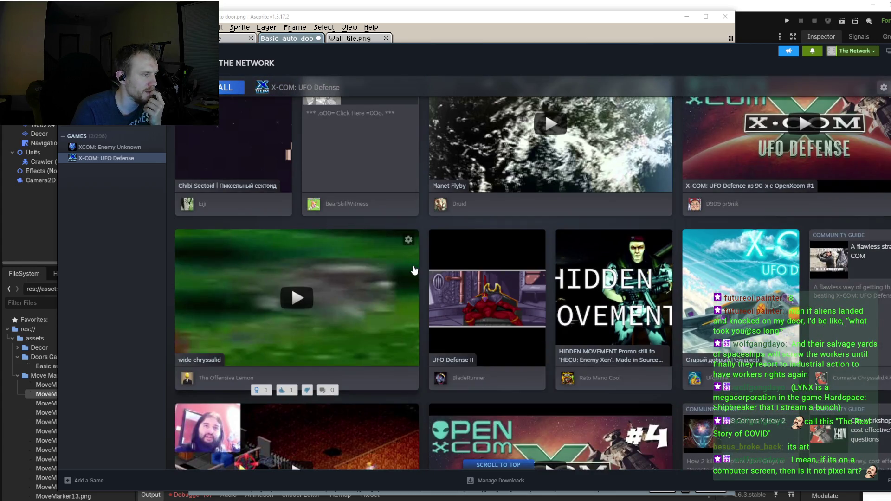
click(482, 302)
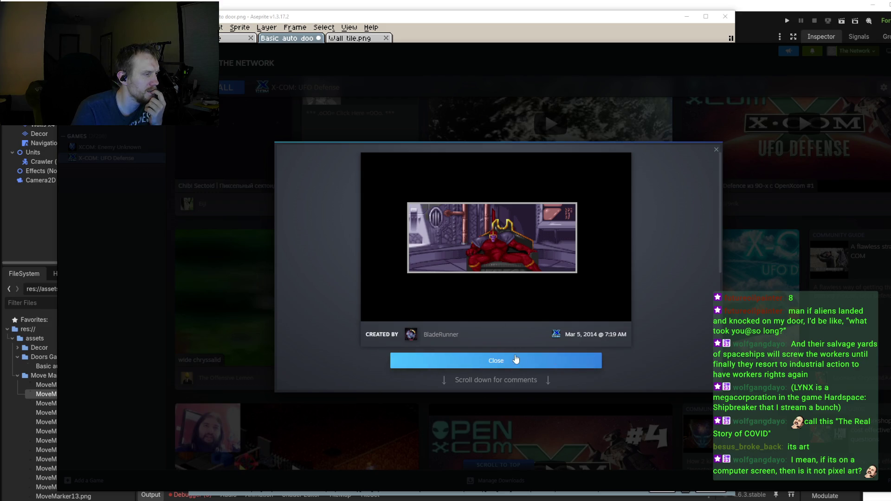
click(532, 360)
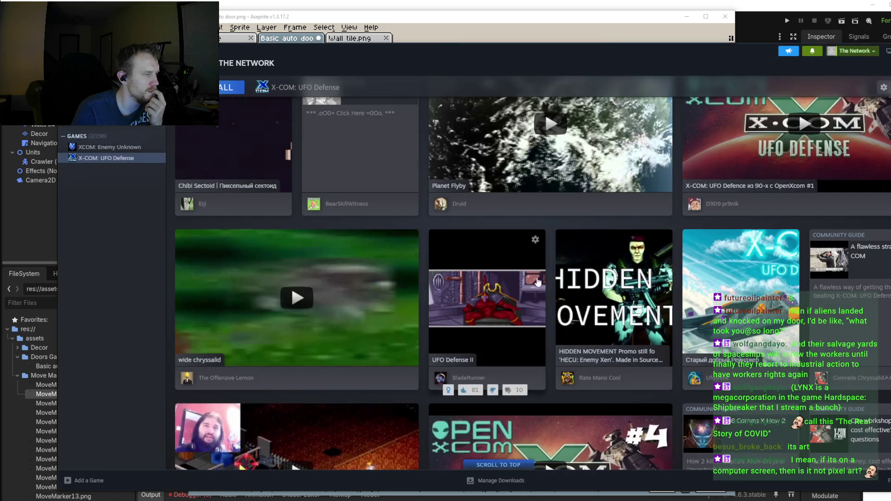
Step: View the X-COM battlescape screenshot full-size and return to the grid
scroll(542, 278, down, 3)
scroll(542, 277, down, 5)
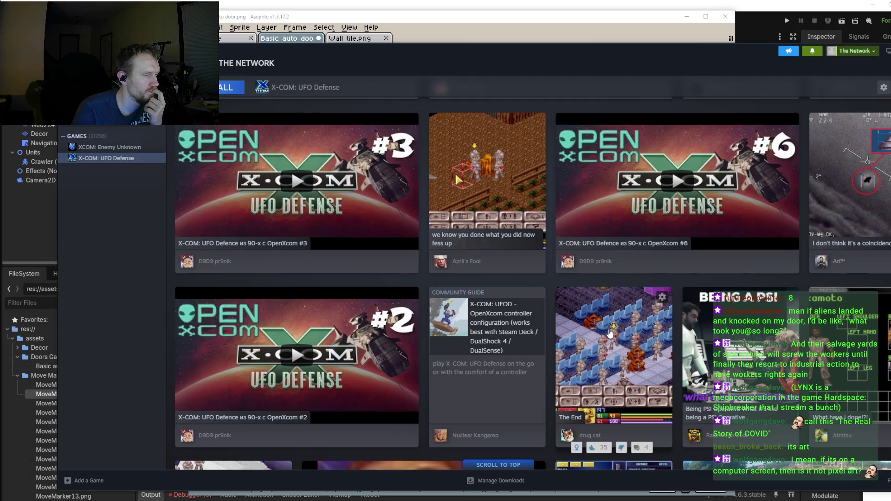
click(609, 330)
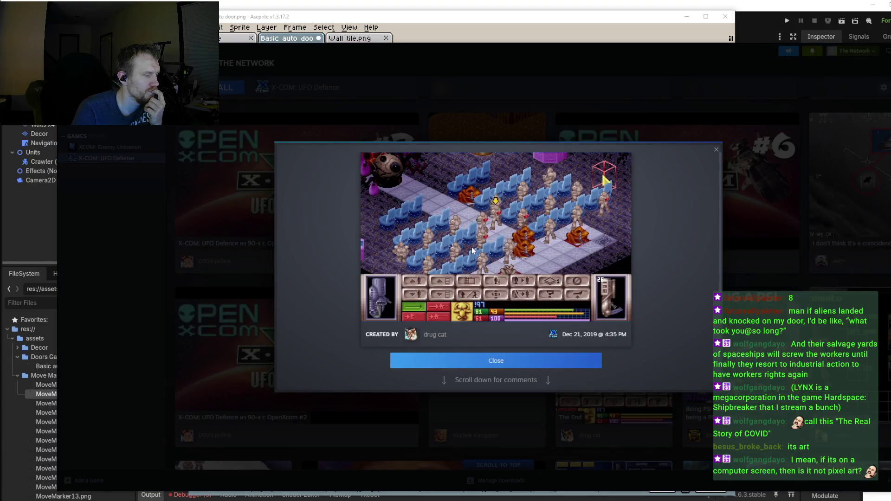
click(742, 192)
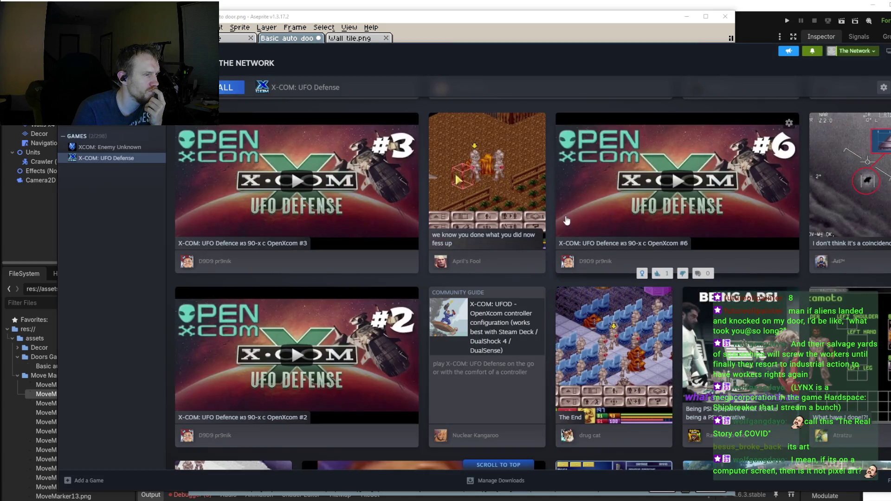
Step: Scroll further down and view the X-COM alien base screenshot full-size, then close it
scroll(567, 221, down, 3)
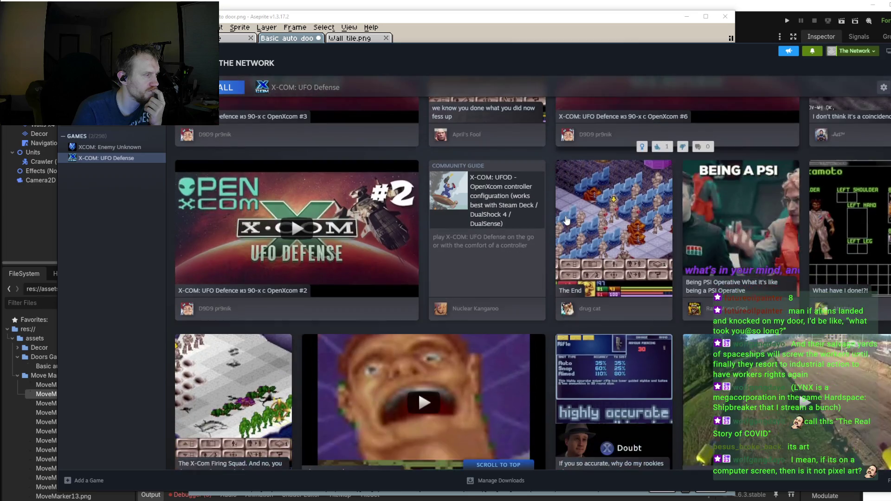
scroll(567, 221, down, 3)
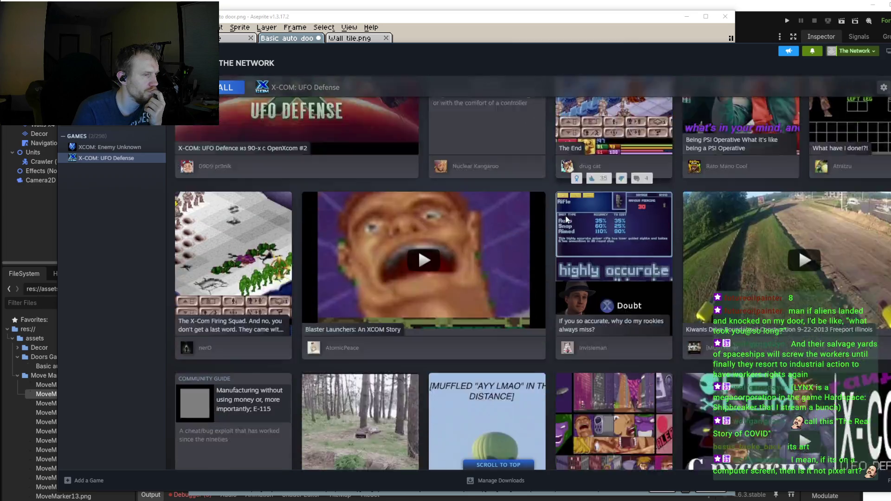
scroll(567, 220, down, 3)
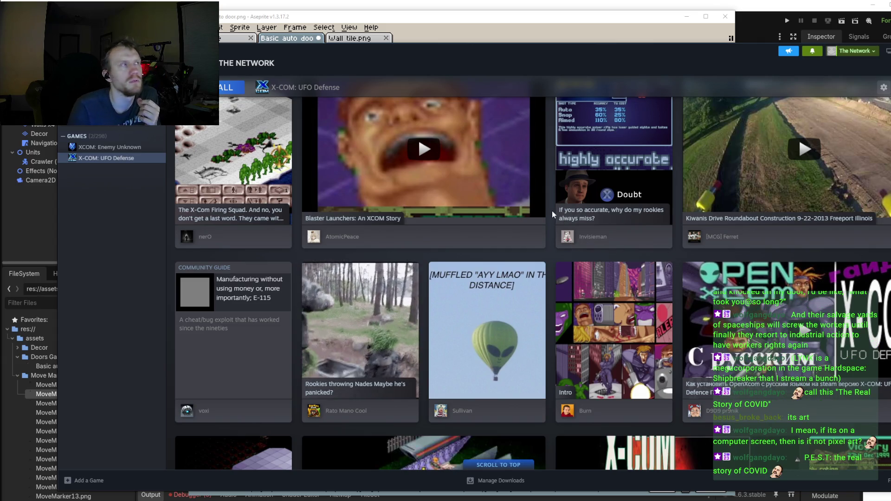
scroll(486, 260, down, 3)
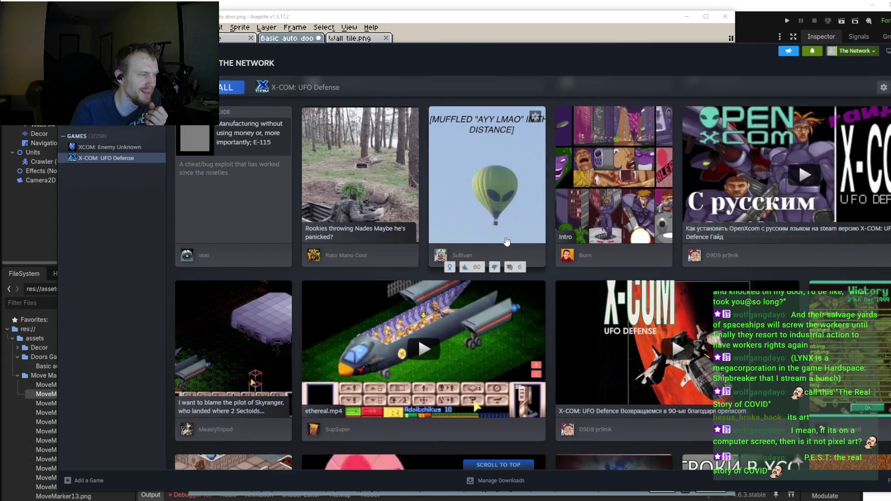
scroll(507, 241, down, 1)
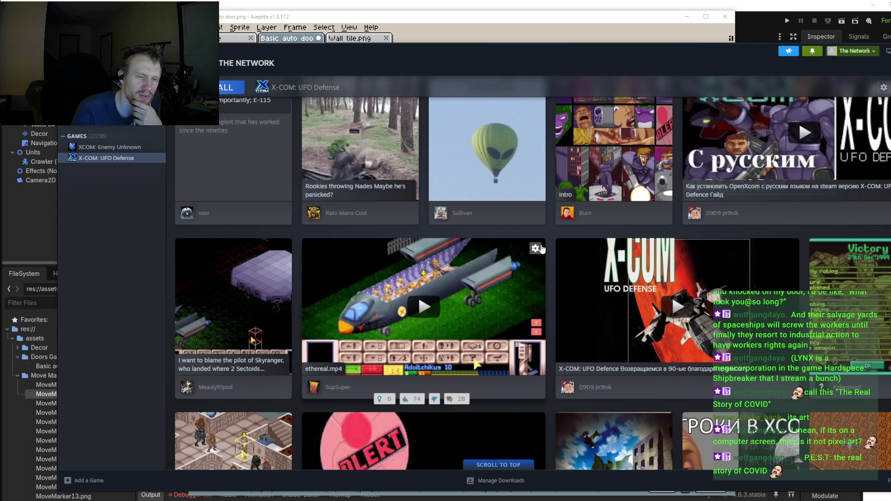
scroll(541, 249, down, 3)
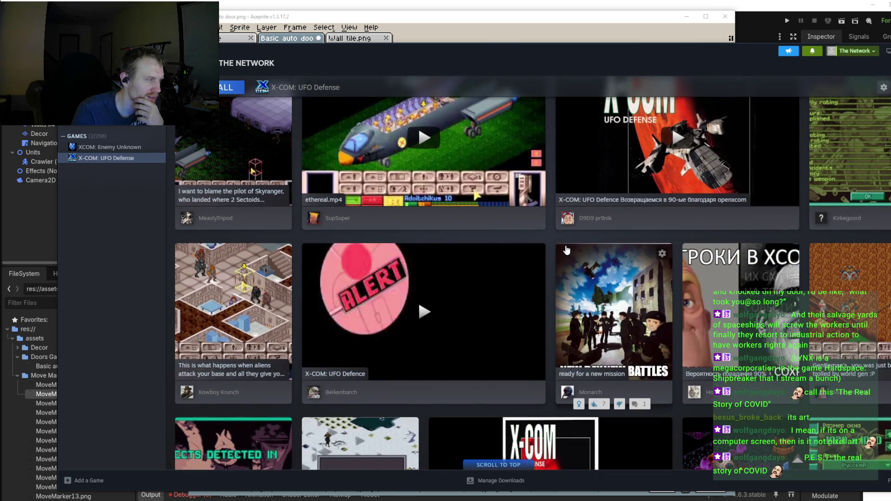
scroll(567, 251, down, 2)
scroll(566, 251, up, 1)
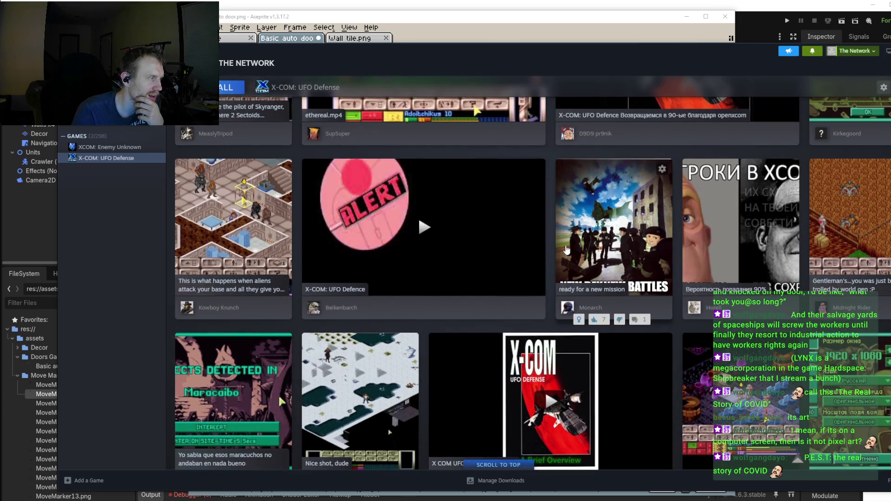
scroll(567, 251, down, 1)
scroll(566, 251, down, 2)
scroll(566, 249, down, 1)
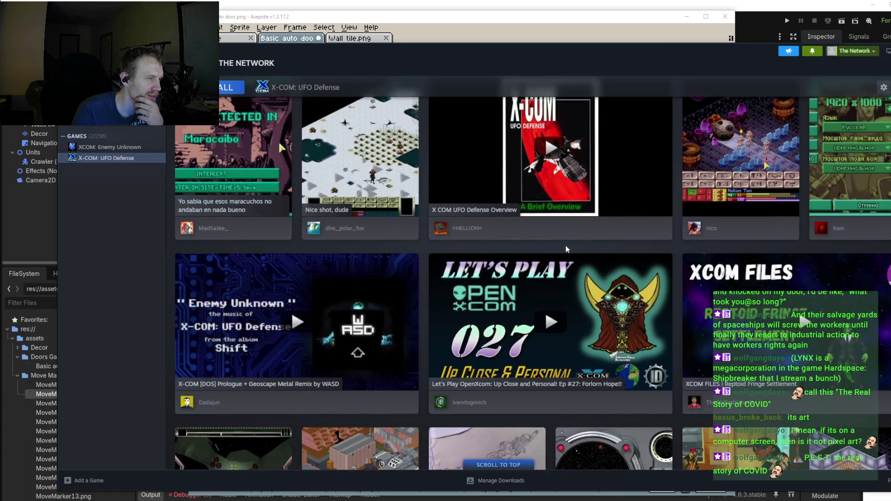
click(735, 165)
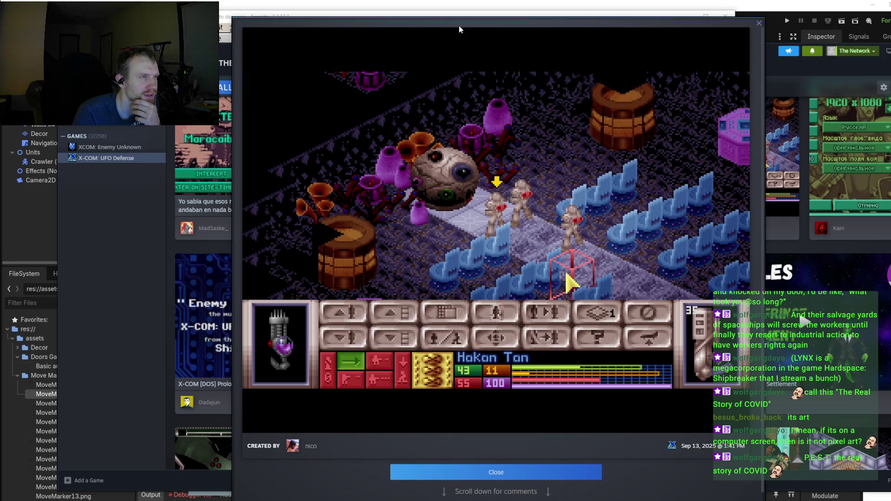
click(759, 23)
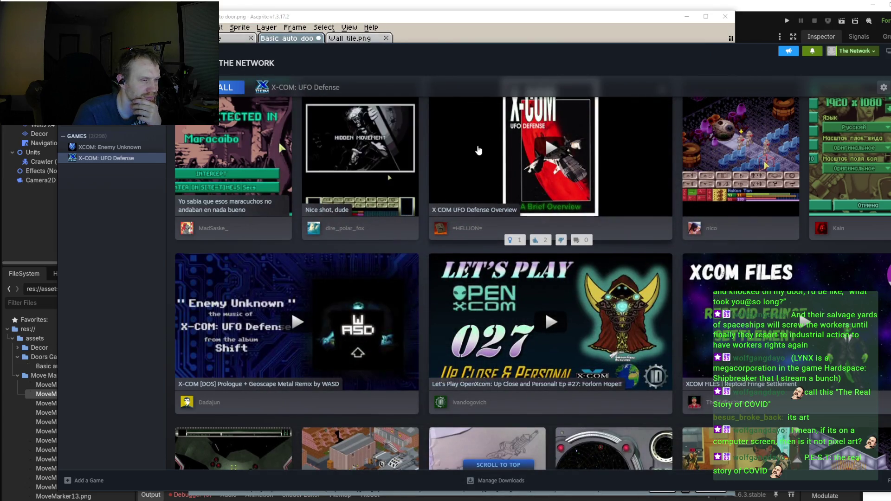
Step: View the Stormwolf Assault Boat screenshot full-size, then close it
scroll(478, 150, down, 3)
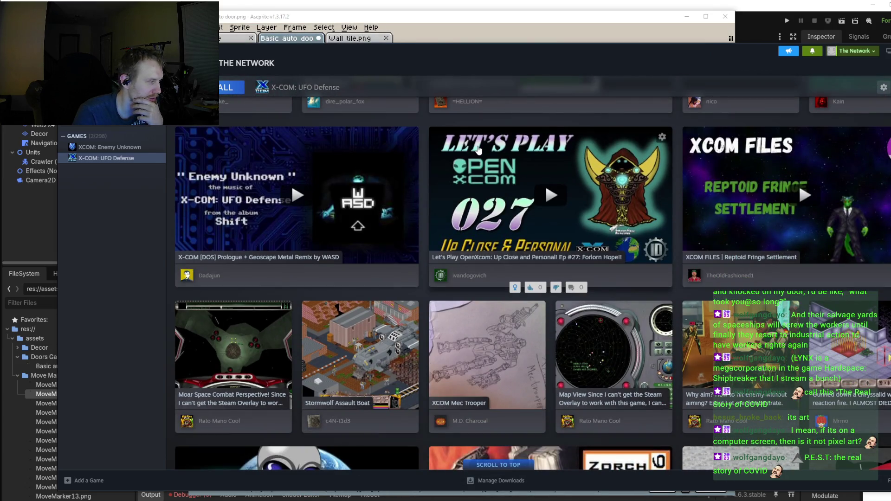
scroll(344, 235, down, 1)
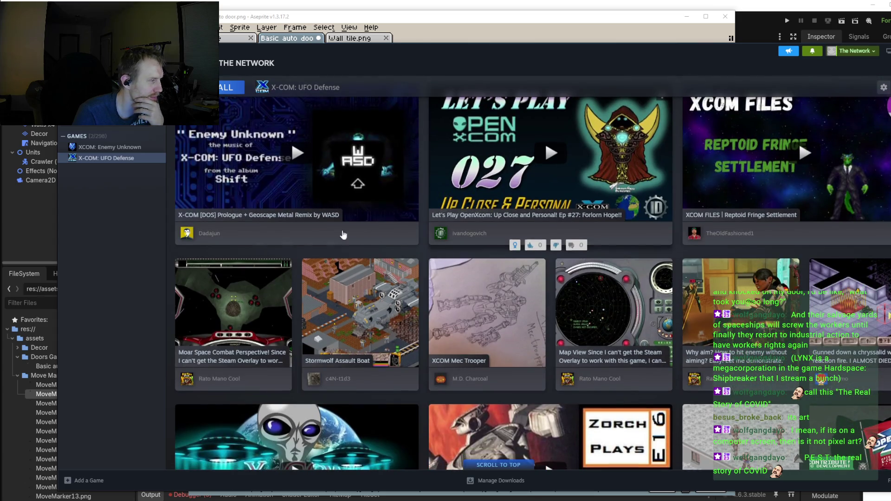
click(360, 320)
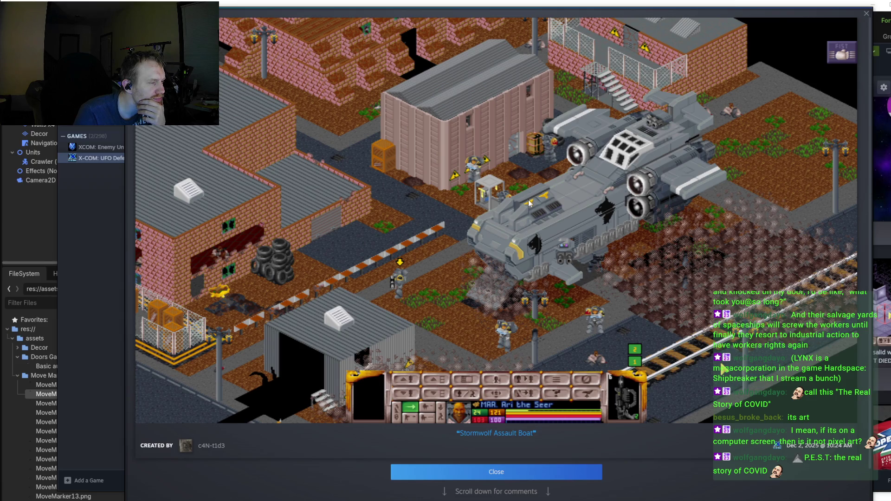
scroll(528, 199, down, 1)
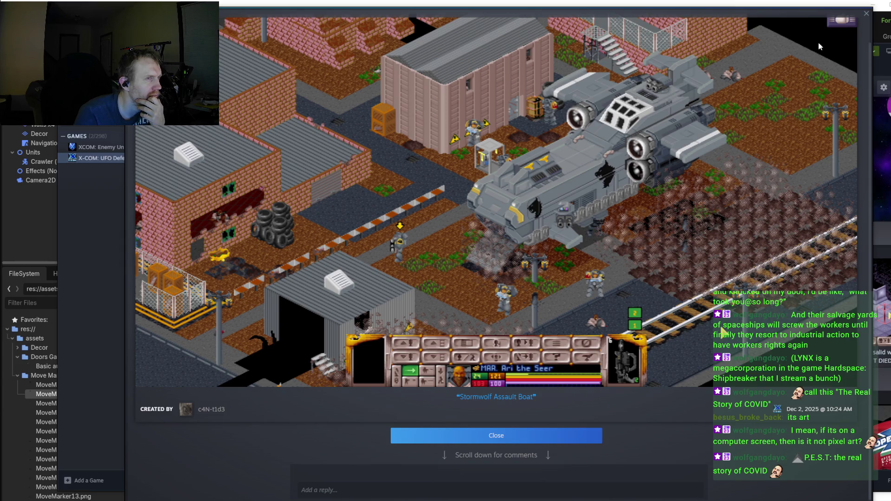
click(867, 10)
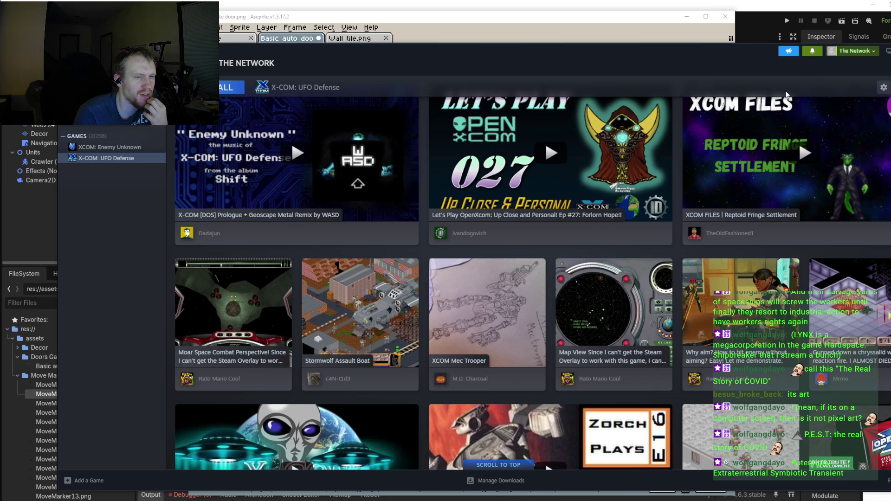
Step: Scroll down the hub to fan videos like Let's Play OpenXcom Ep #28
mouse_move(574, 190)
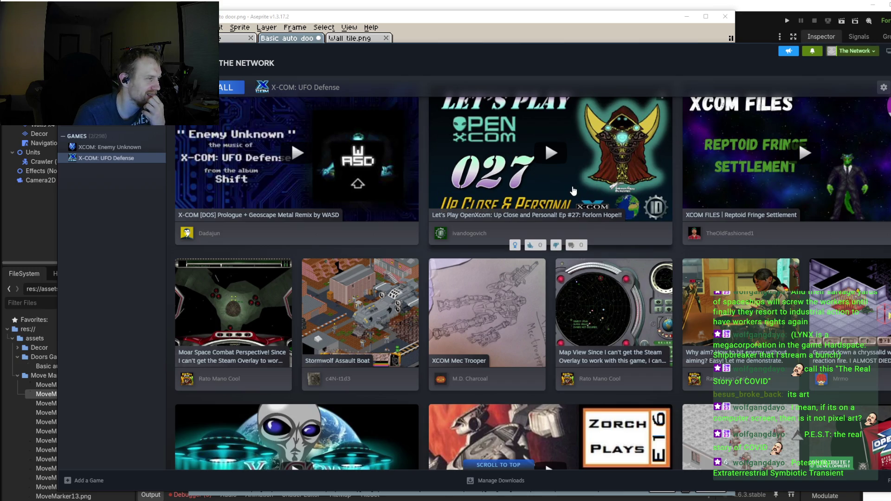
scroll(574, 190, down, 3)
scroll(566, 181, down, 4)
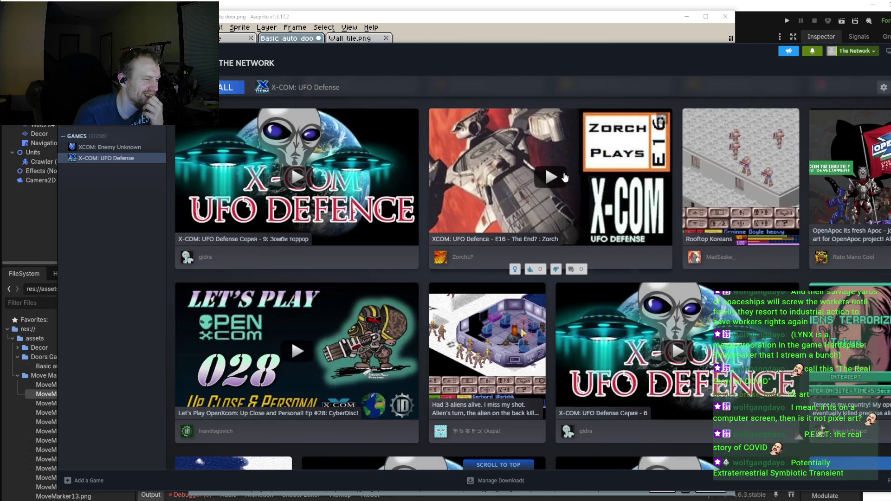
scroll(564, 177, down, 4)
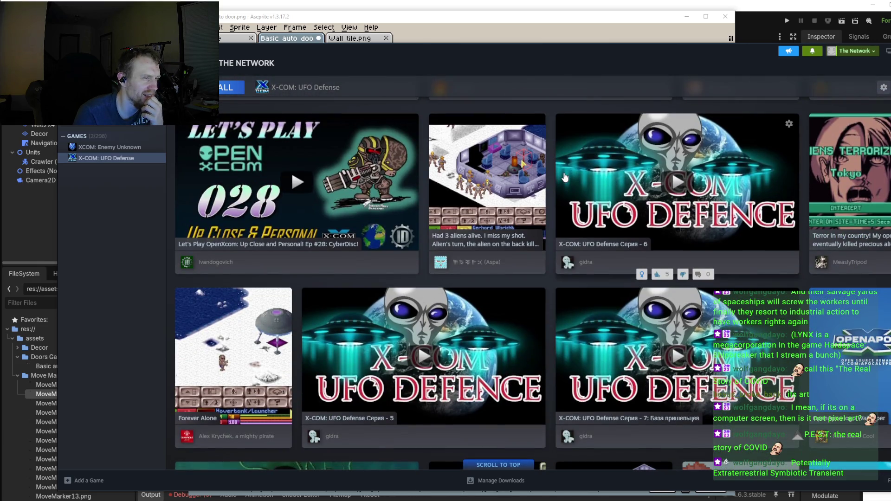
Step: View the Aliens Terrorize Tokyo screenshot full-size, close it, and resume scrolling
click(856, 188)
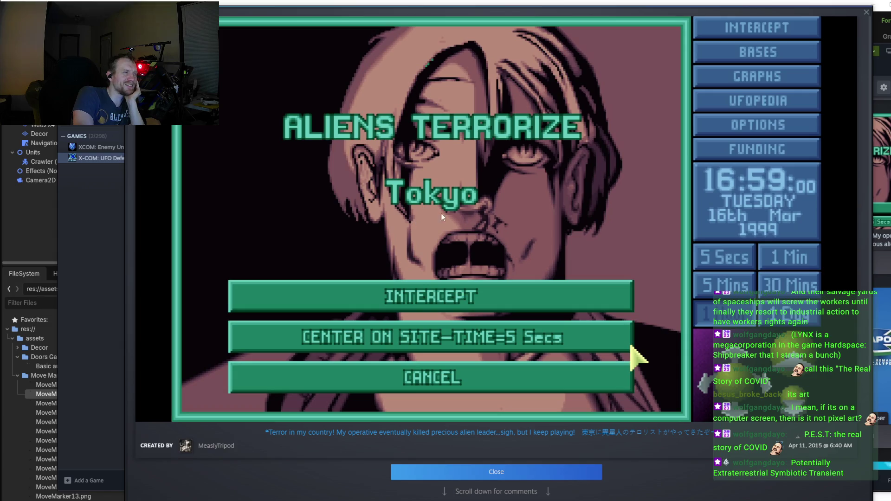
click(867, 12)
scroll(660, 132, down, 3)
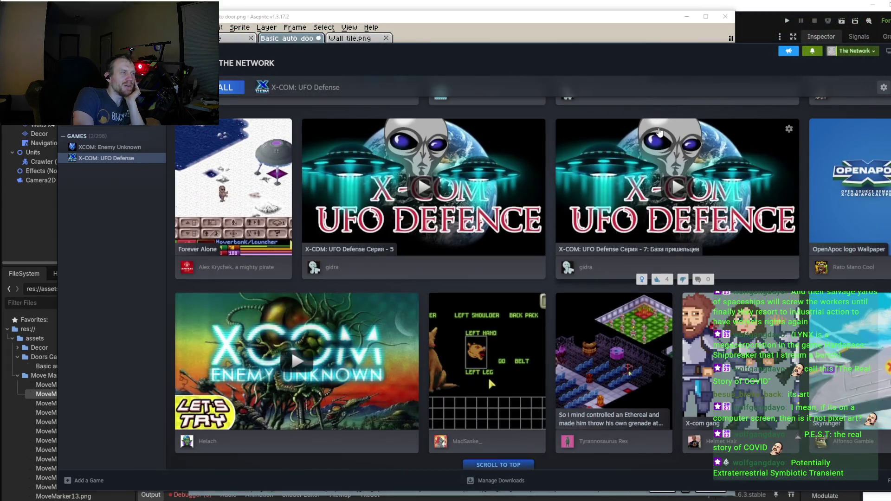
scroll(653, 140, down, 3)
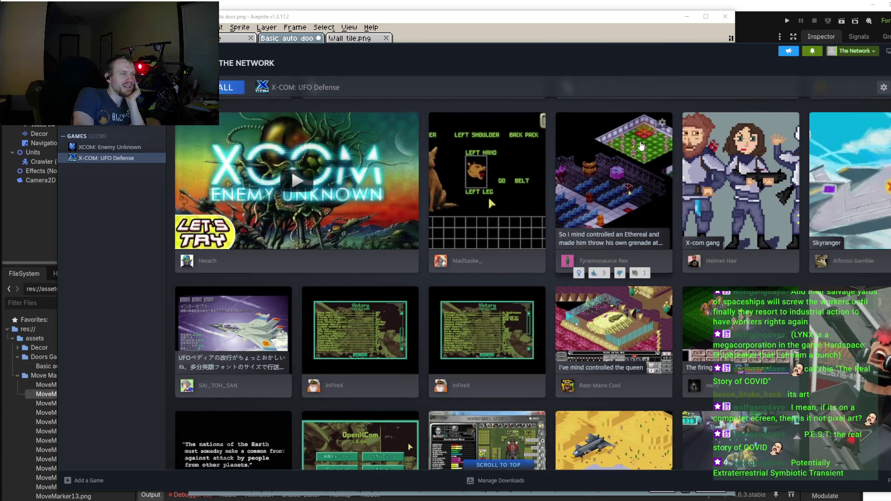
Step: Scroll down to the Zorch Plays episodes, then minimize Steam to return to Aseprite
scroll(640, 142, down, 3)
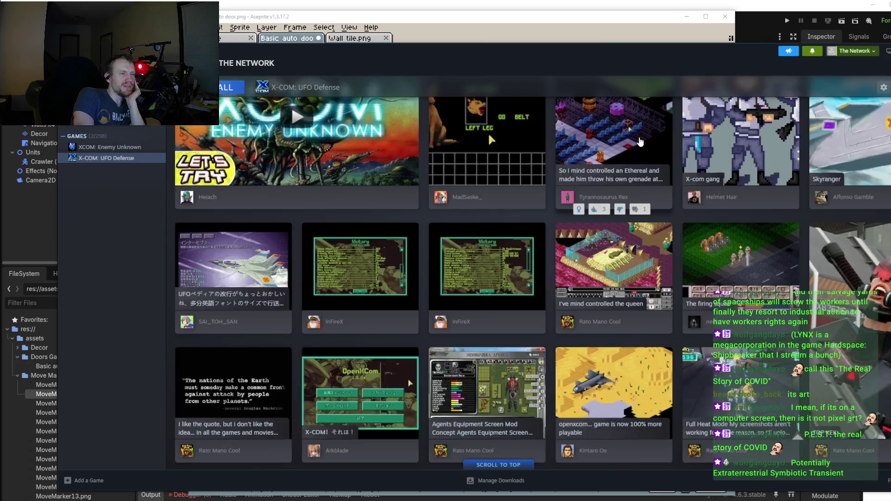
scroll(639, 142, down, 3)
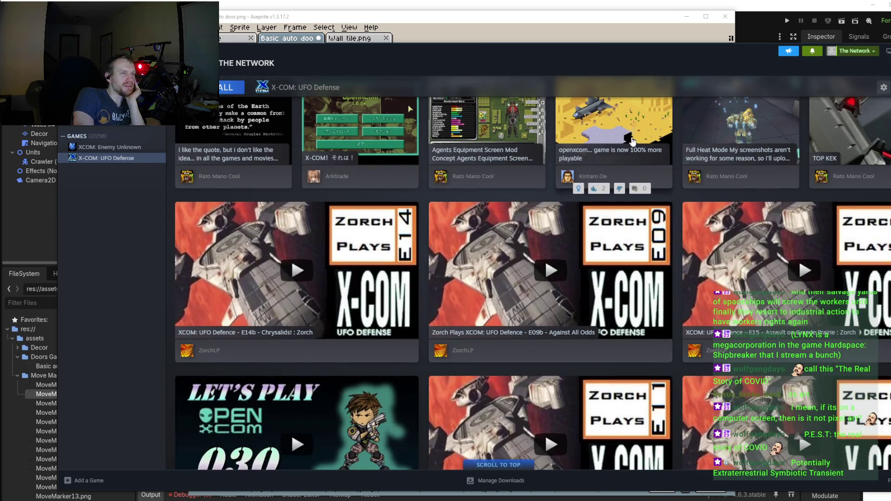
scroll(615, 133, down, 3)
scroll(613, 125, down, 3)
scroll(610, 116, down, 3)
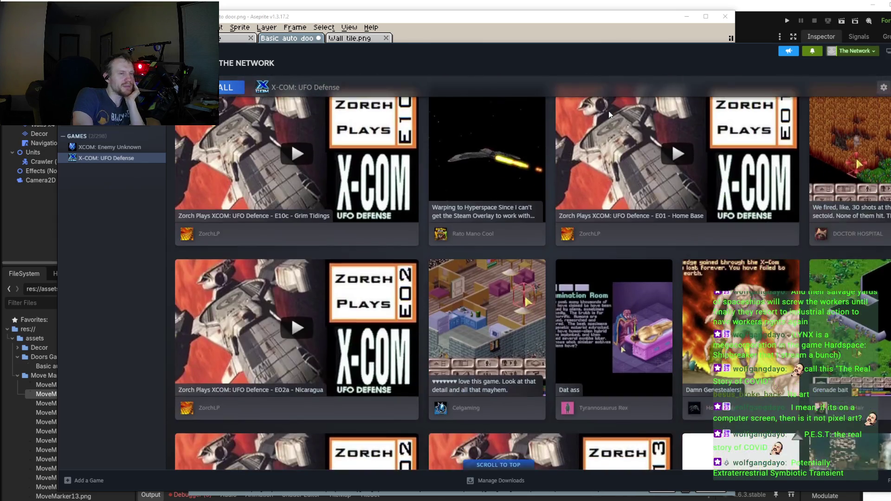
scroll(557, 139, down, 3)
scroll(555, 178, down, 2)
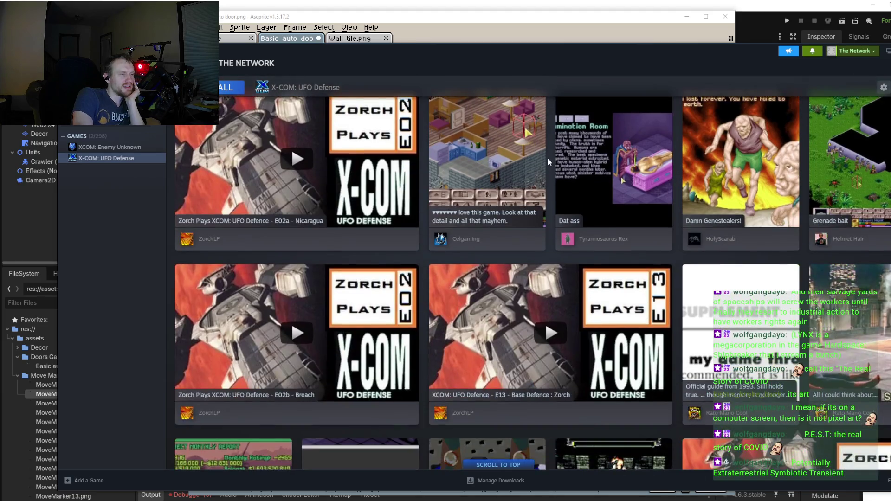
scroll(549, 162, down, 3)
scroll(548, 160, down, 3)
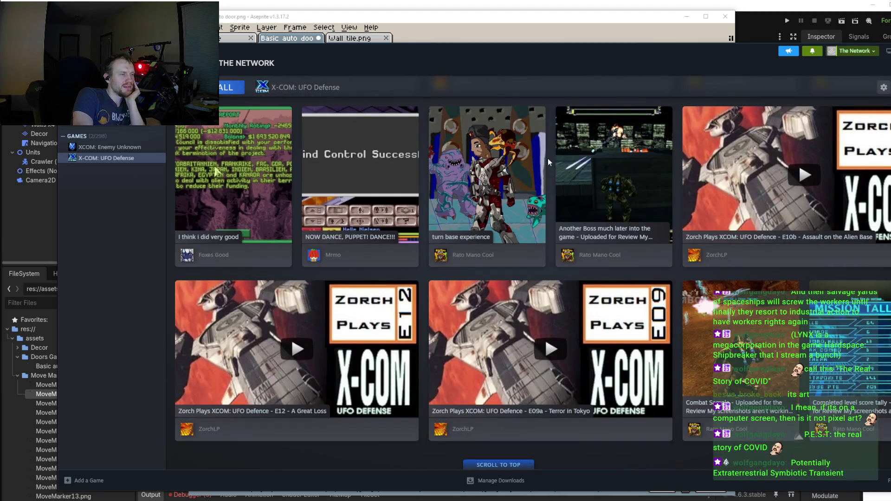
scroll(548, 160, down, 1)
scroll(550, 163, down, 3)
scroll(604, 172, down, 3)
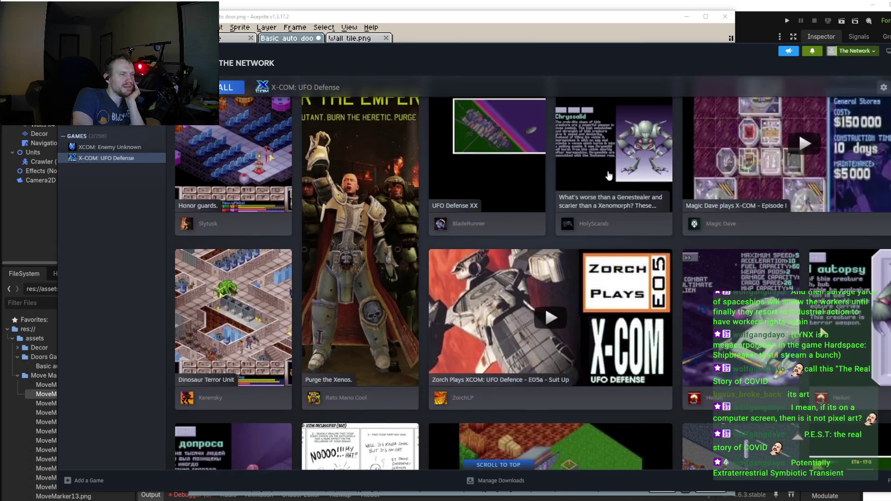
scroll(610, 176, down, 3)
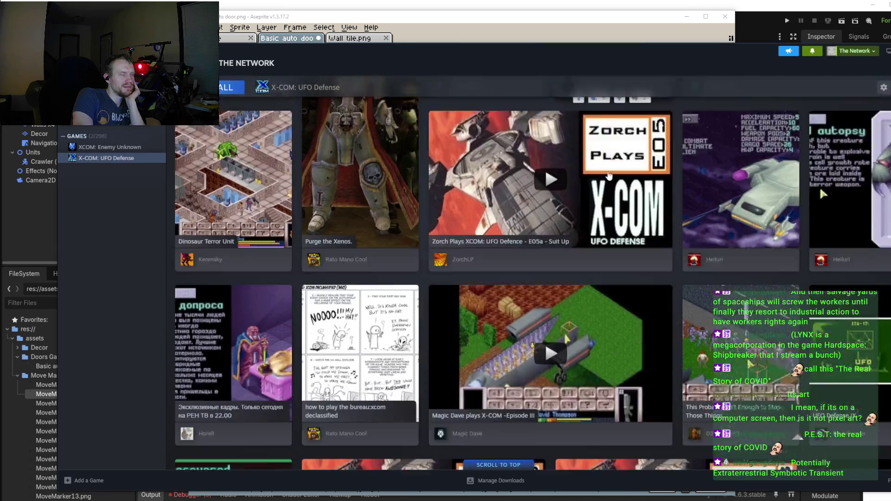
scroll(609, 175, down, 1)
scroll(610, 176, down, 3)
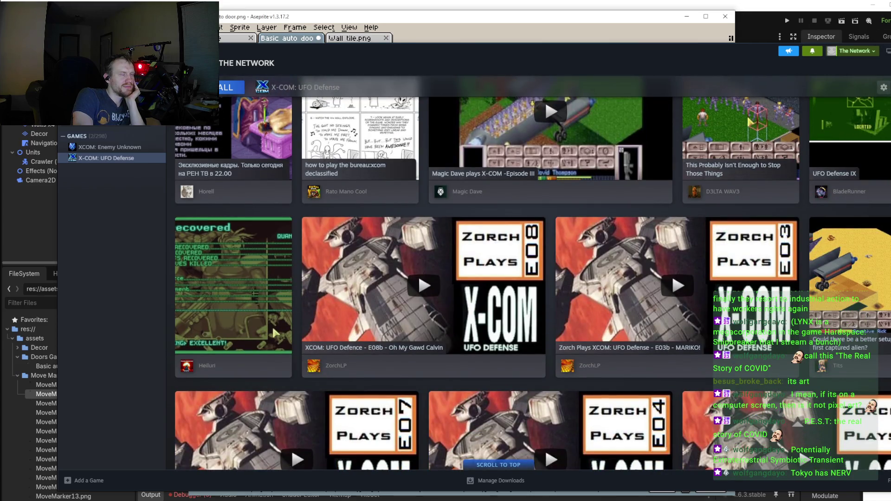
click(885, 72)
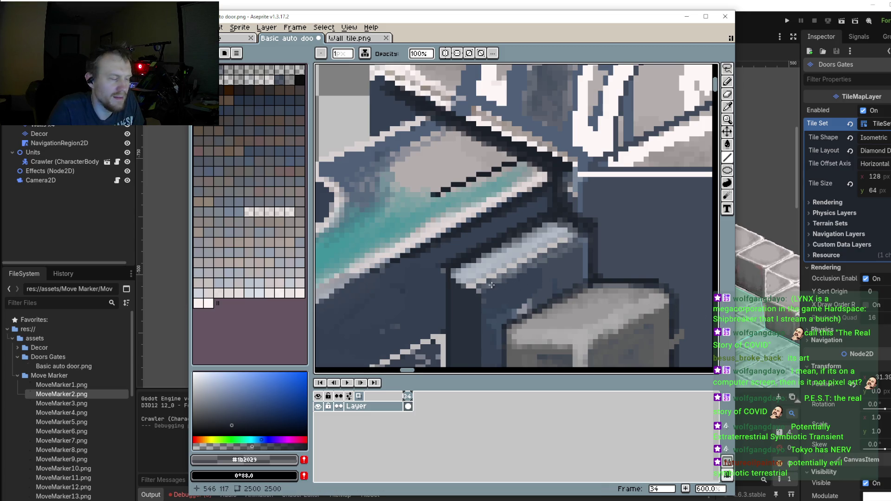
Step: Frame the teal strip on the door and enlarge the brush to 4 px
drag(516, 286, 525, 268)
scroll(476, 252, up, 1)
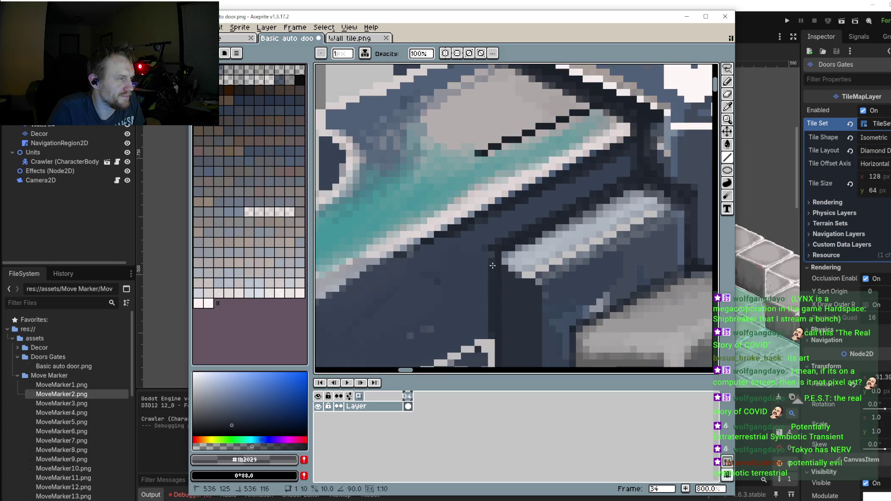
drag(466, 256, 551, 181)
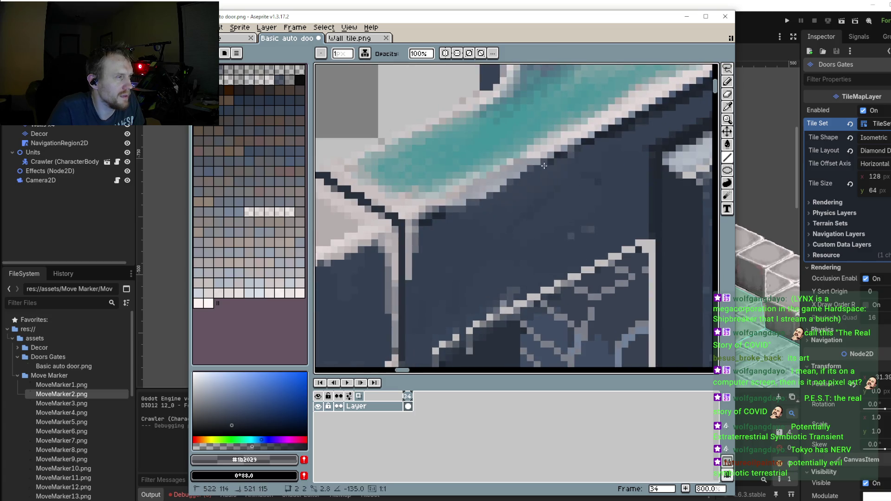
scroll(431, 212, down, 2)
scroll(431, 212, down, 2)
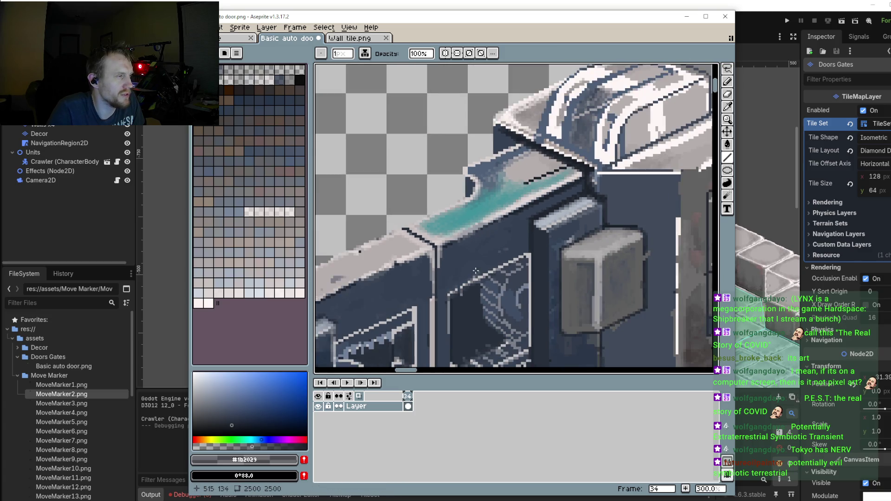
scroll(577, 187, up, 1)
scroll(578, 186, up, 1)
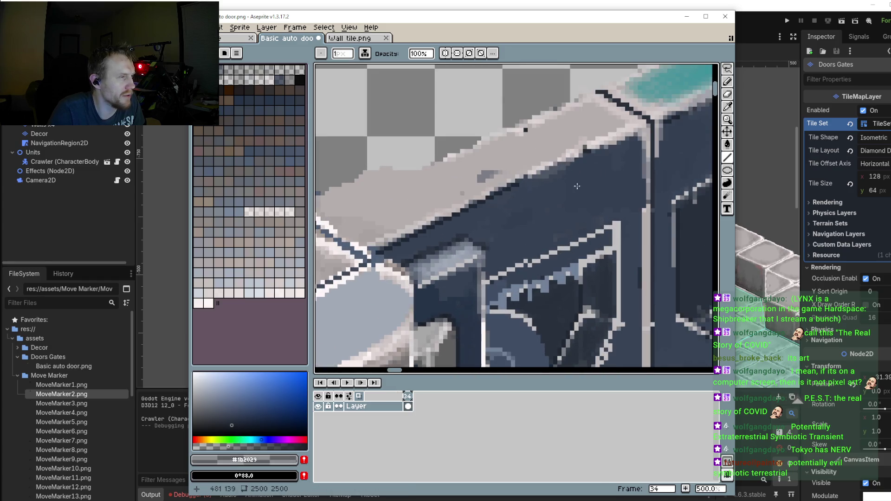
key(e)
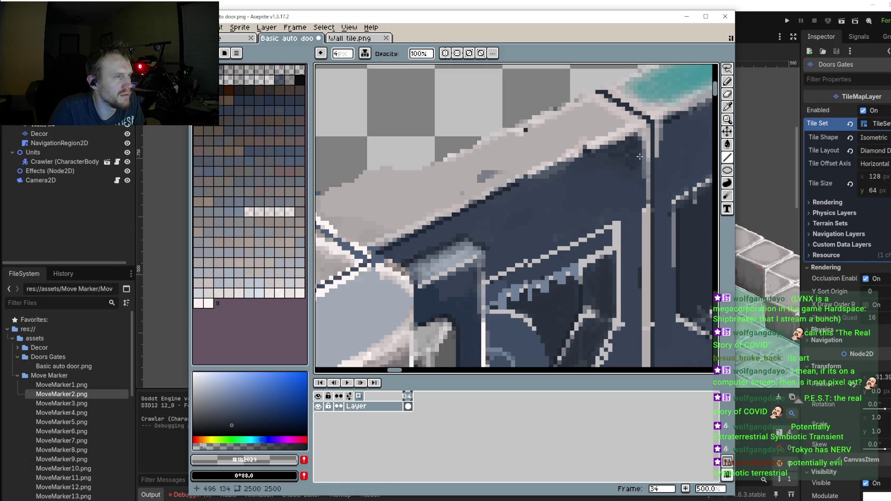
Step: Switch to the pencil for crisp pixels and bring the door's teal top into view
drag(643, 177, 618, 221)
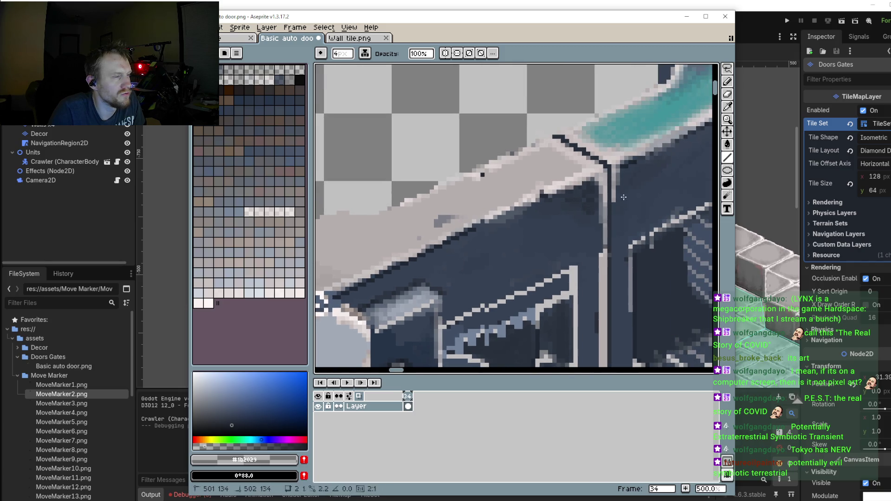
key(b)
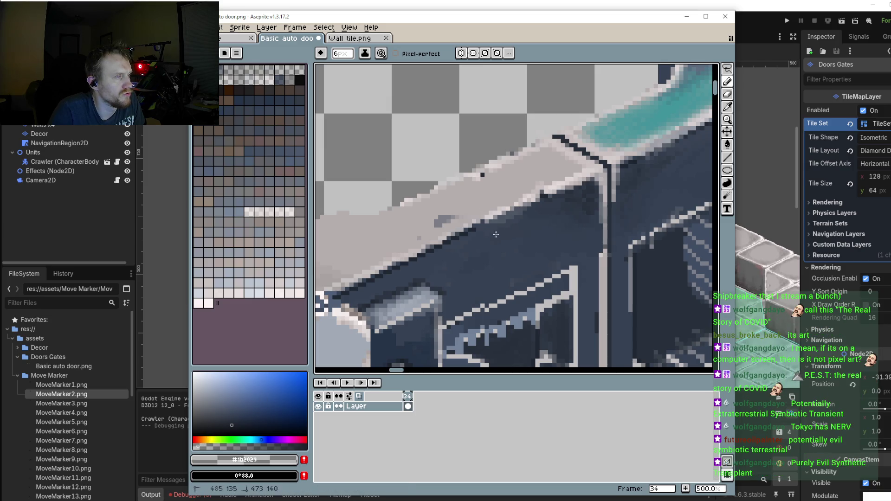
drag(678, 149, 546, 239)
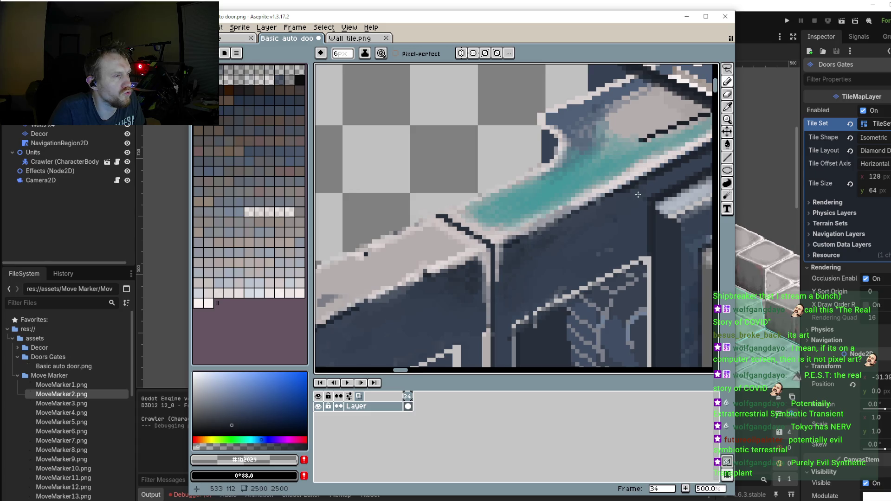
scroll(563, 177, down, 3)
scroll(485, 204, up, 1)
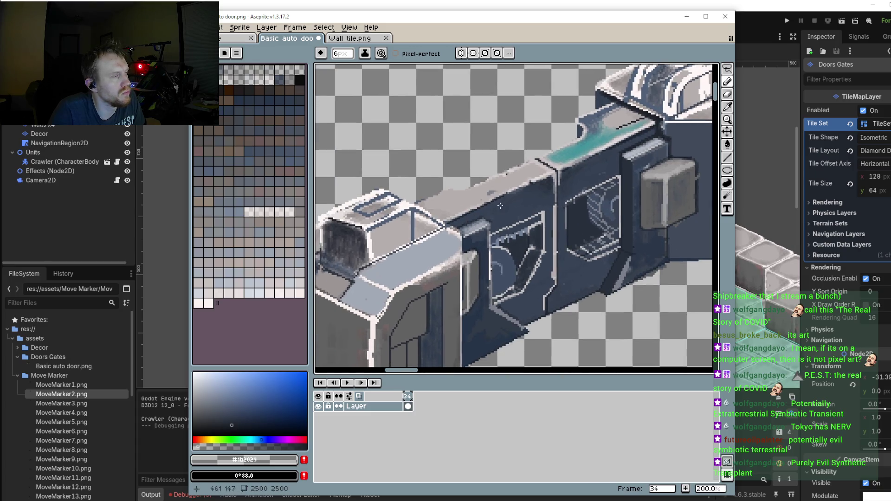
scroll(497, 193, up, 1)
scroll(508, 182, up, 2)
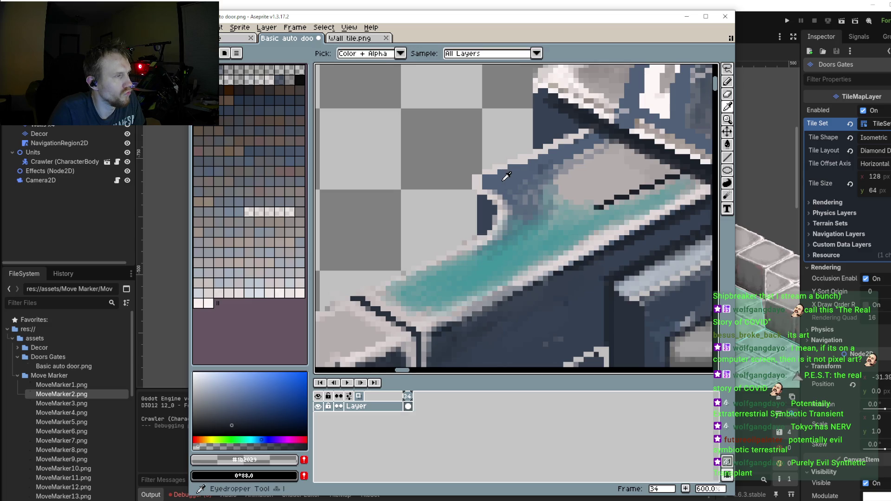
Step: Sample blue-grey #4f6077 and paint shading on the light top surface
alt+click(508, 182)
scroll(398, 249, down, 5)
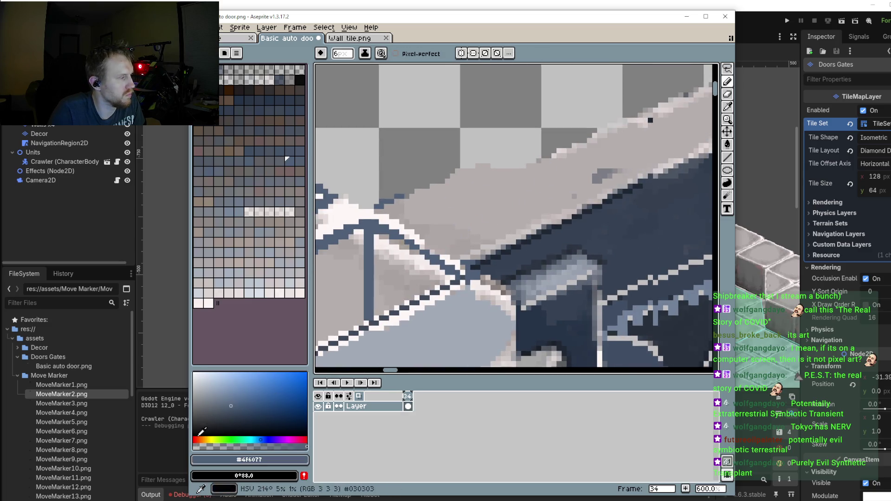
scroll(424, 214, up, 1)
drag(424, 214, 356, 301)
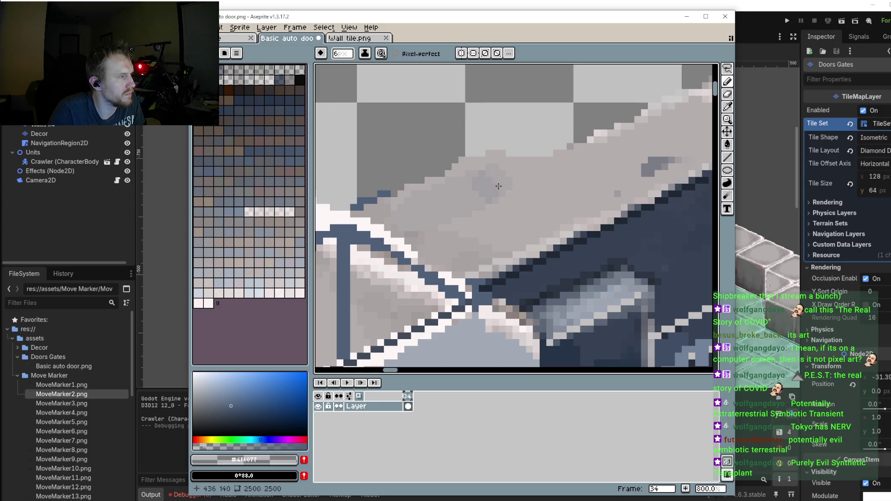
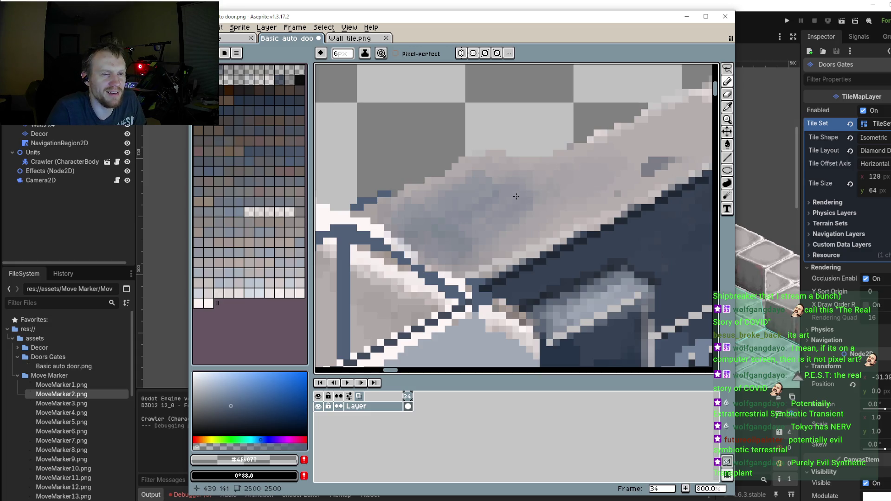
Step: Zoom in on the door's light top edge beside the teal strip, fix stray pixels, then zoom back out
scroll(473, 236, up, 1)
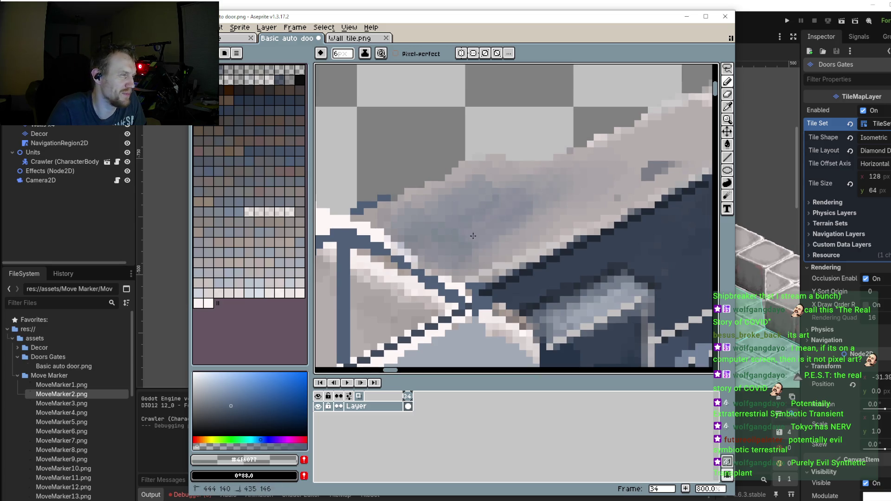
drag(502, 190, 506, 192)
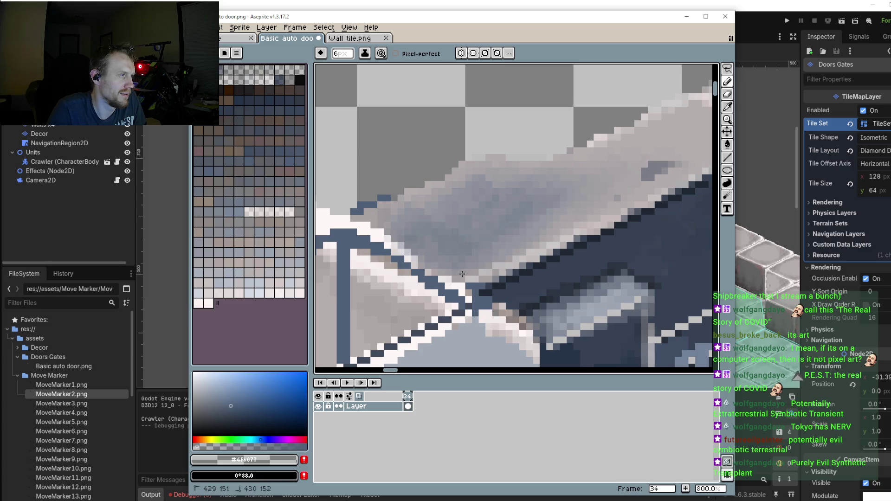
drag(462, 274, 531, 239)
scroll(597, 178, up, 2)
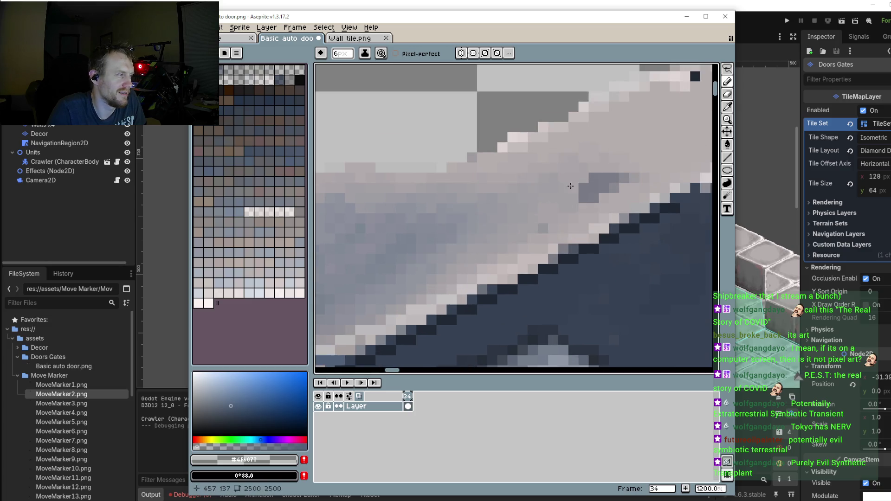
scroll(570, 186, down, 1)
scroll(452, 169, up, 1)
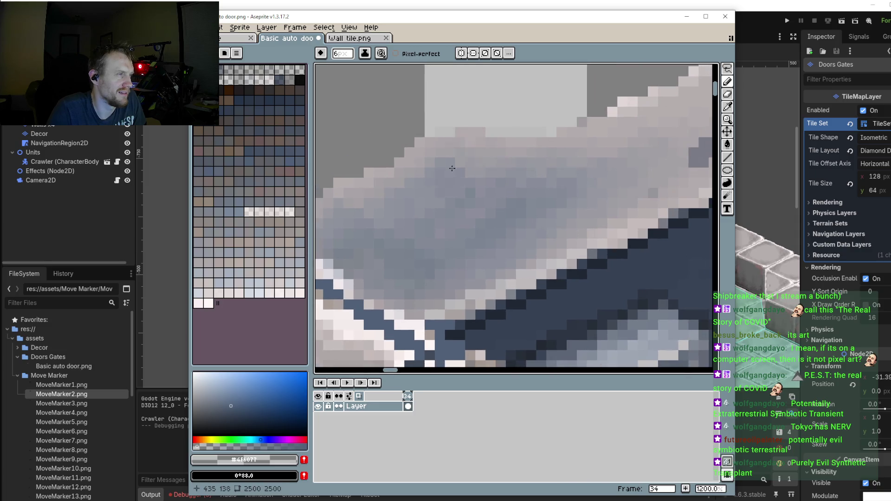
scroll(621, 281, down, 1)
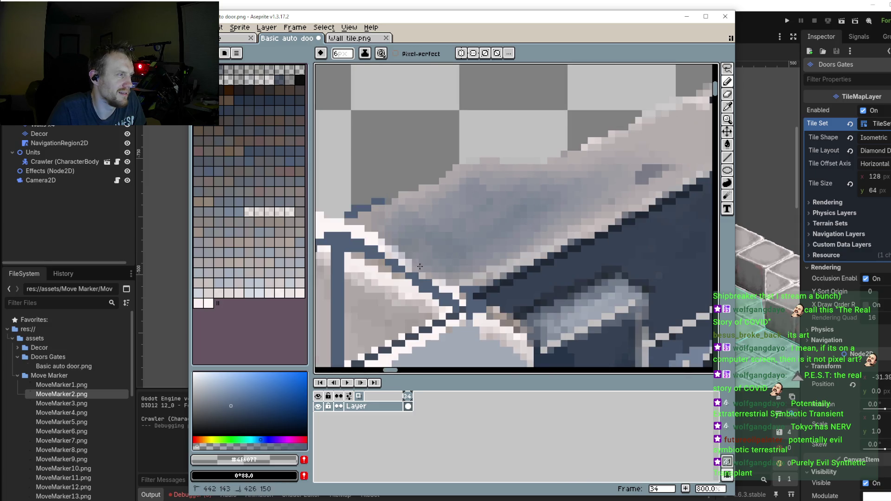
scroll(432, 213, down, 1)
scroll(552, 186, up, 1)
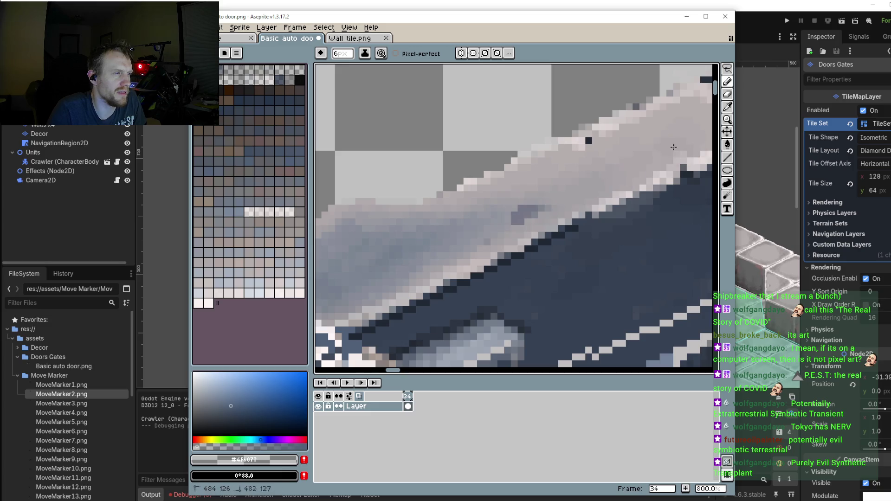
scroll(608, 187, down, 4)
scroll(608, 186, up, 1)
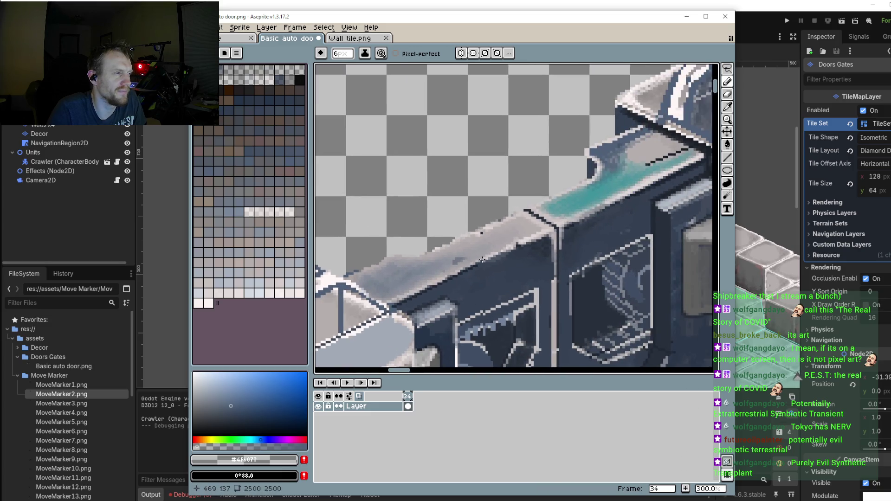
scroll(491, 251, up, 2)
click(576, 194)
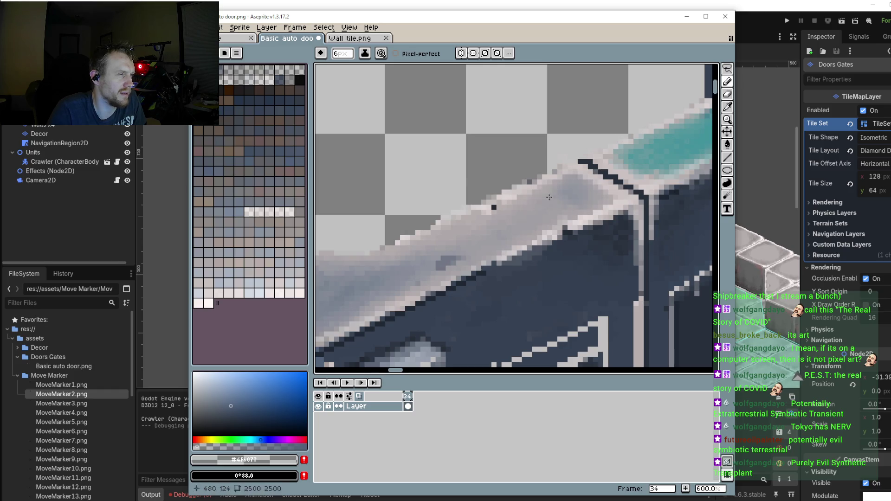
click(563, 194)
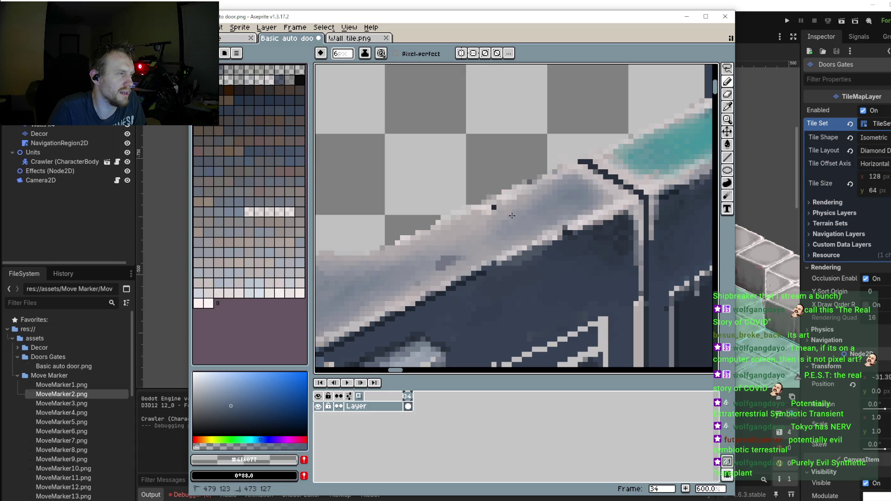
scroll(534, 227, right, 5)
scroll(535, 230, up, 3)
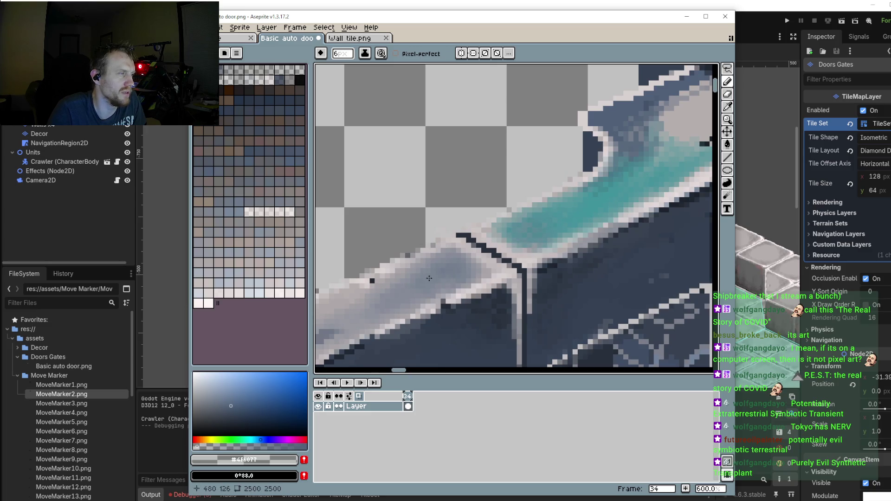
scroll(449, 264, down, 3)
scroll(518, 246, down, 2)
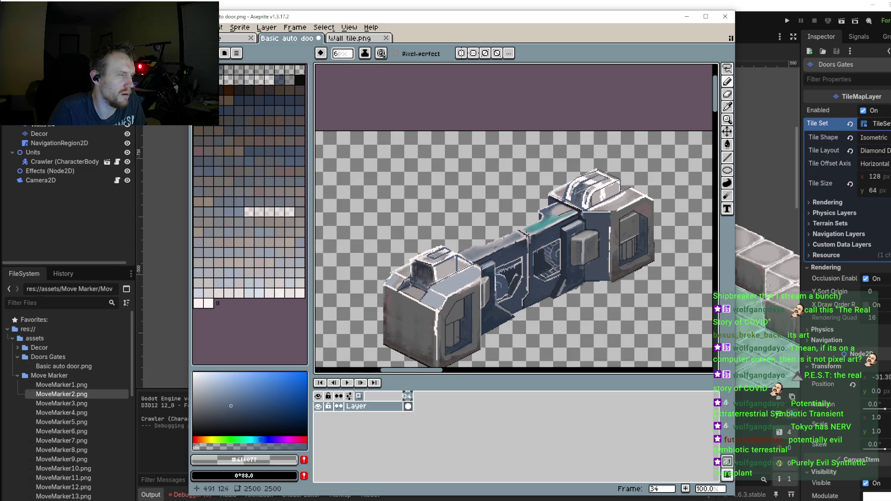
scroll(481, 262, up, 2)
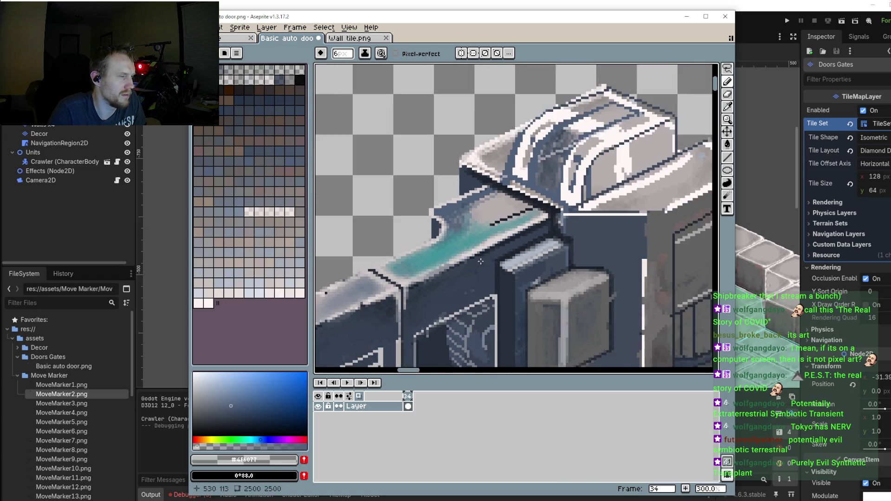
drag(481, 261, 573, 187)
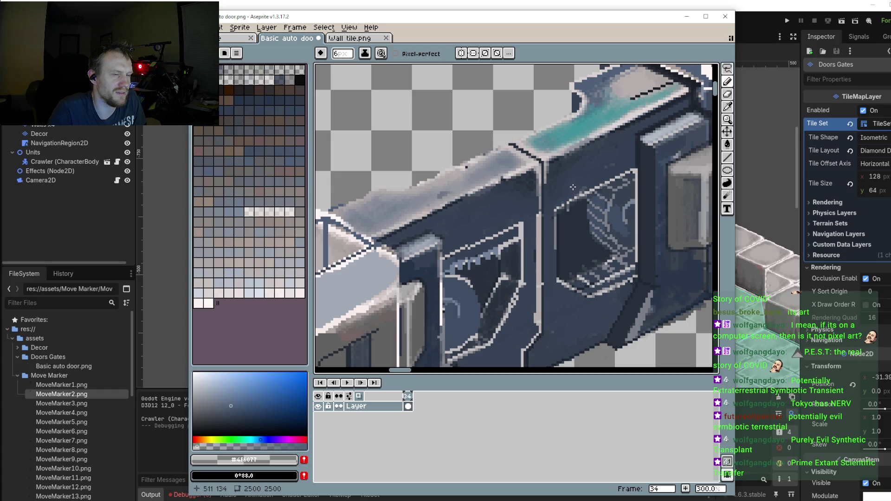
scroll(565, 188, up, 3)
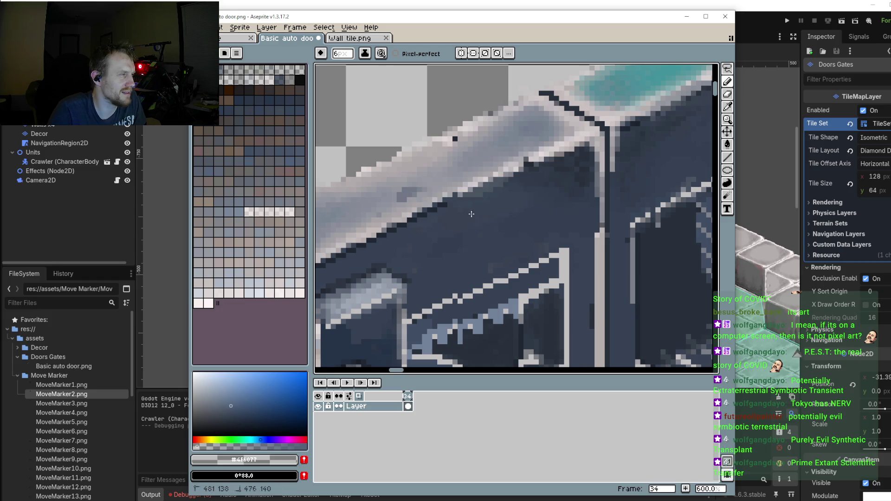
scroll(557, 179, down, 3)
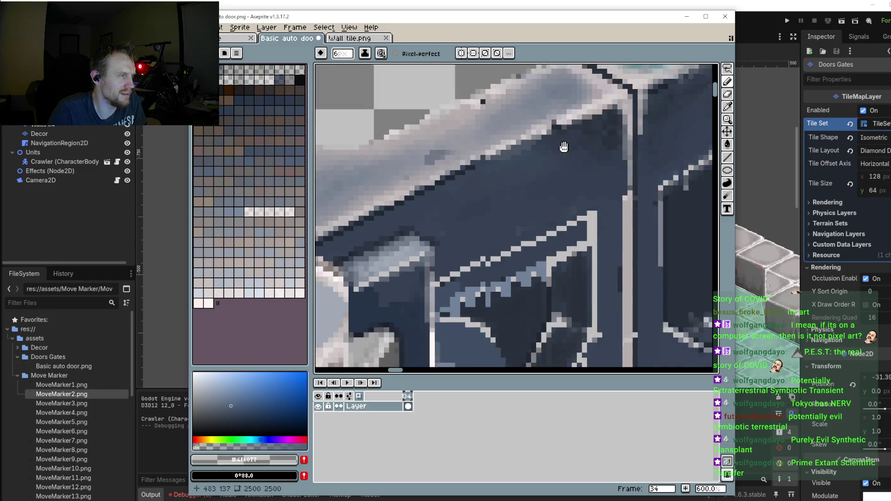
scroll(554, 164, down, 1)
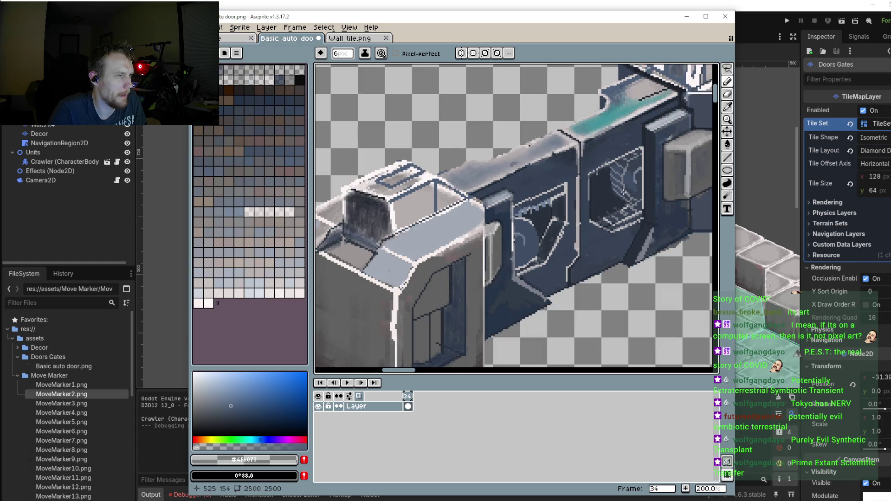
scroll(511, 247, up, 2)
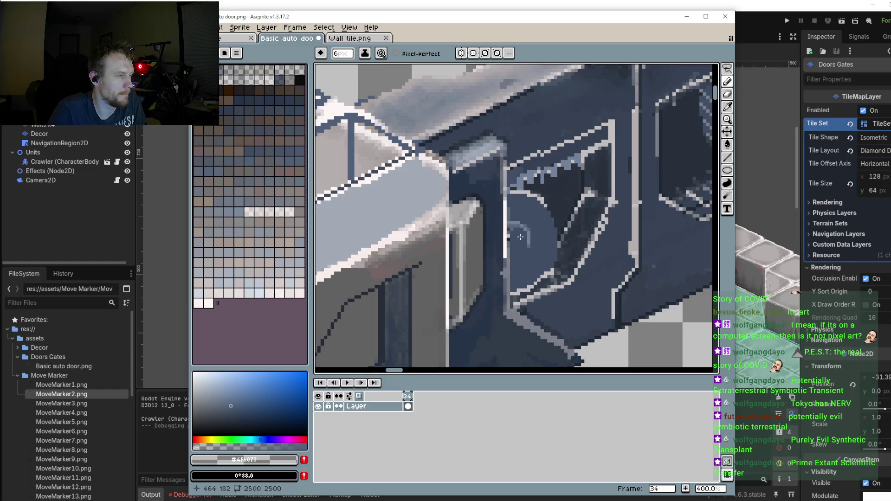
scroll(521, 237, up, 6)
Step: Sample the light blue strut colour and extend the curved strut line further down on both sides
key(i)
click(553, 210)
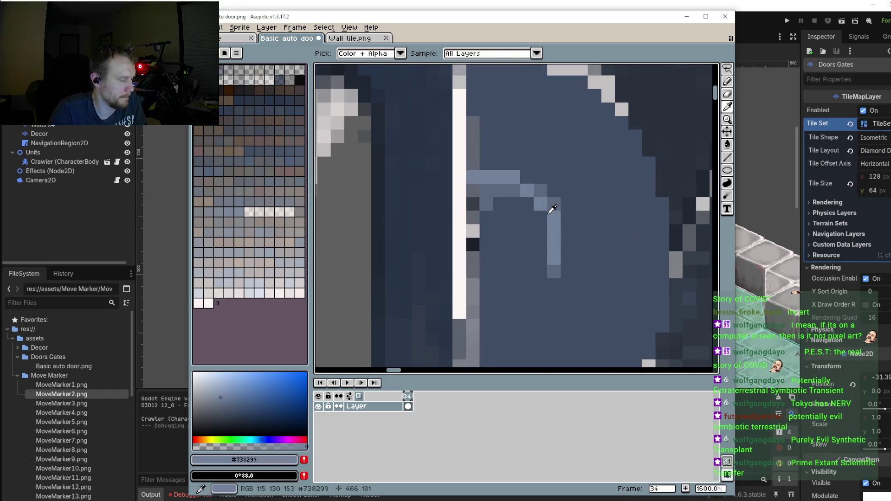
key(b)
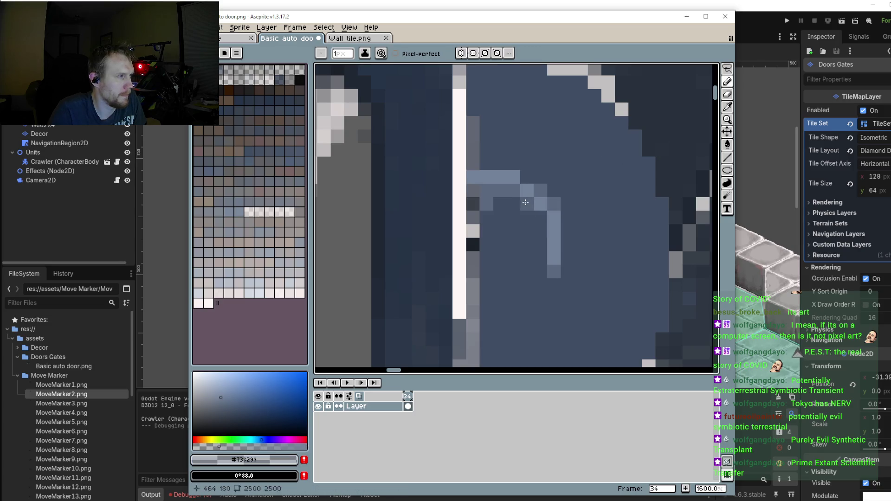
mouse_move(514, 192)
mouse_down()
mouse_move(535, 298)
mouse_move(537, 181)
mouse_move(479, 244)
mouse_up()
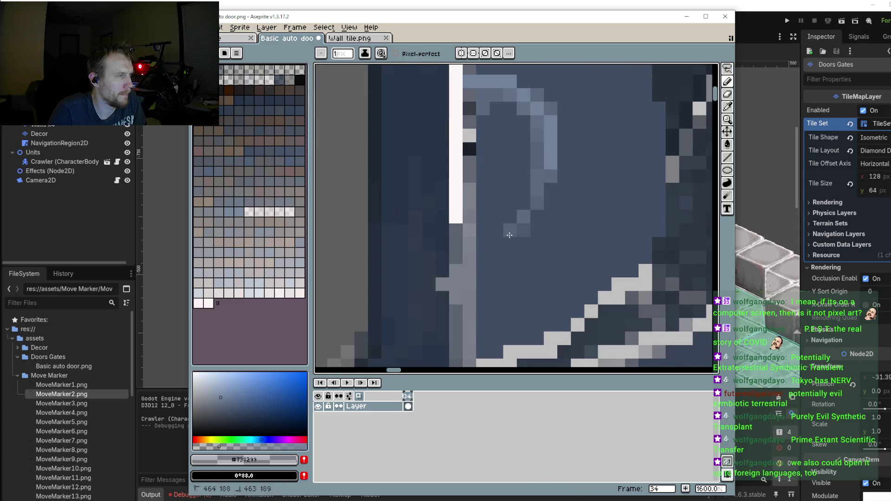
drag(545, 179, 543, 257)
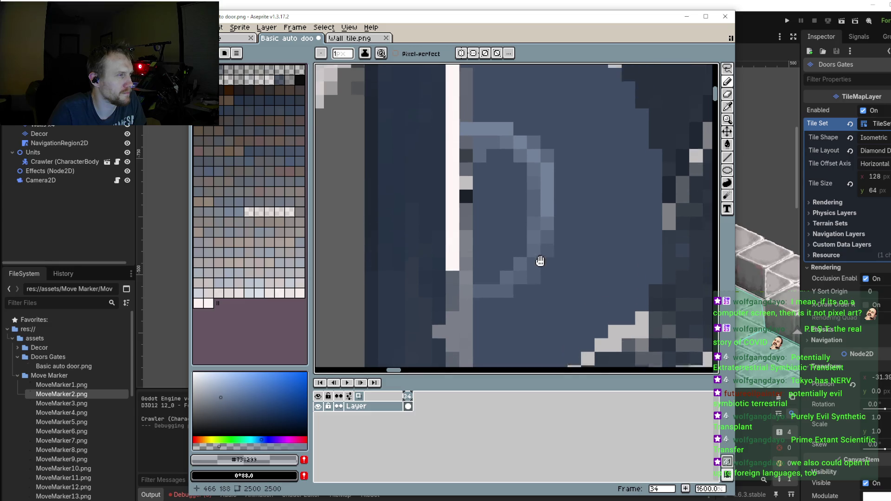
Step: Paint stray light pixels along the arc with the sampled dark blue interior colour
alt+click(567, 159)
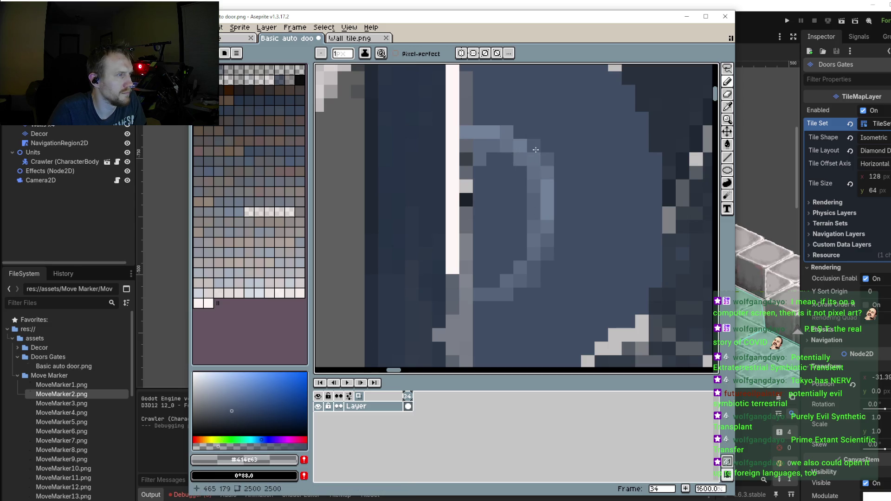
click(493, 133)
click(533, 159)
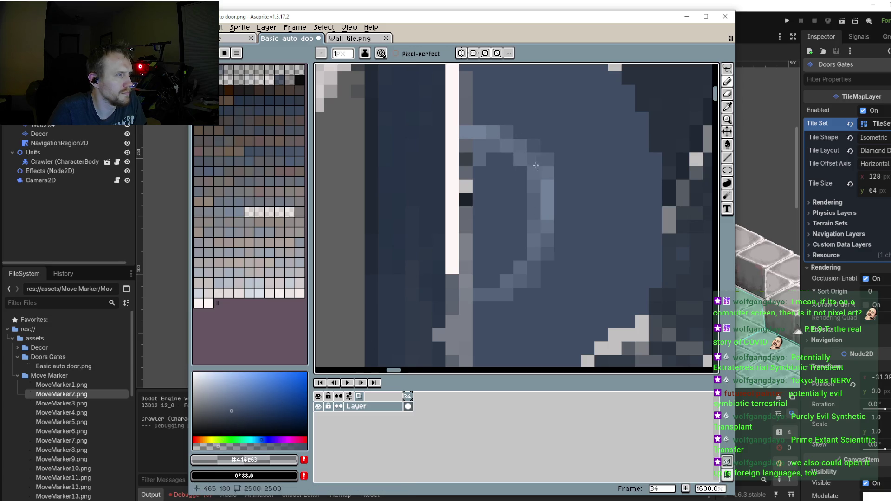
click(548, 186)
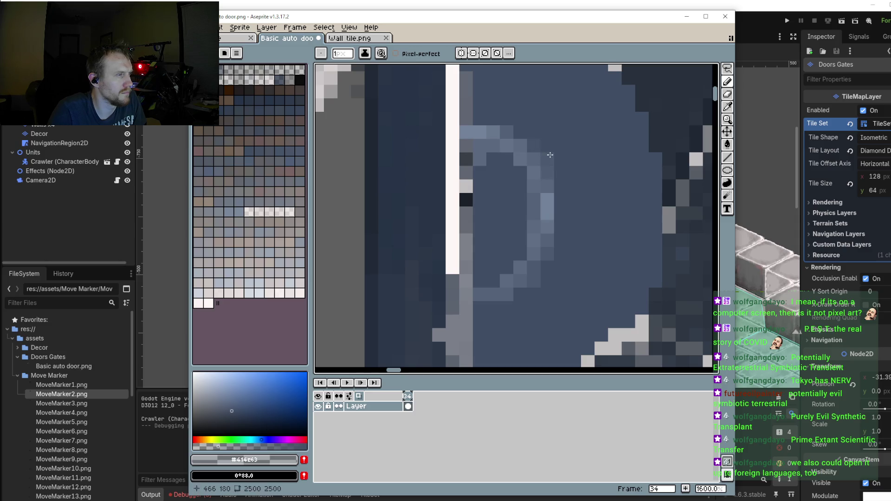
scroll(496, 200, down, 4)
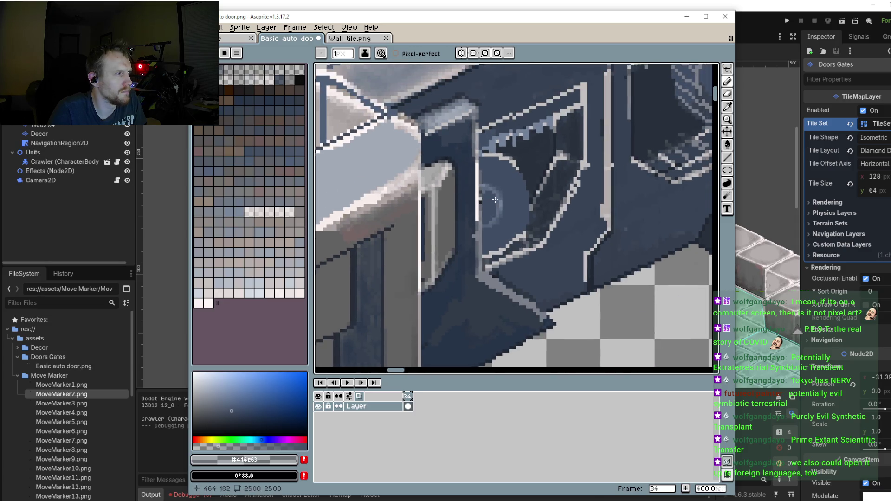
Step: Move to the next window panel and add light grey pixels along its edge
scroll(496, 200, down, 1)
drag(518, 169, 497, 223)
scroll(490, 249, up, 1)
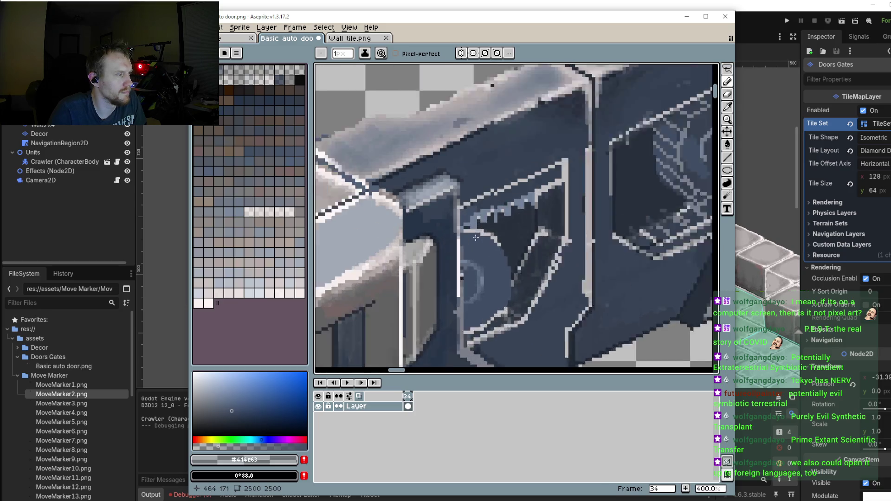
scroll(488, 245, up, 1)
scroll(485, 239, up, 1)
scroll(480, 230, up, 1)
scroll(480, 230, up, 1)
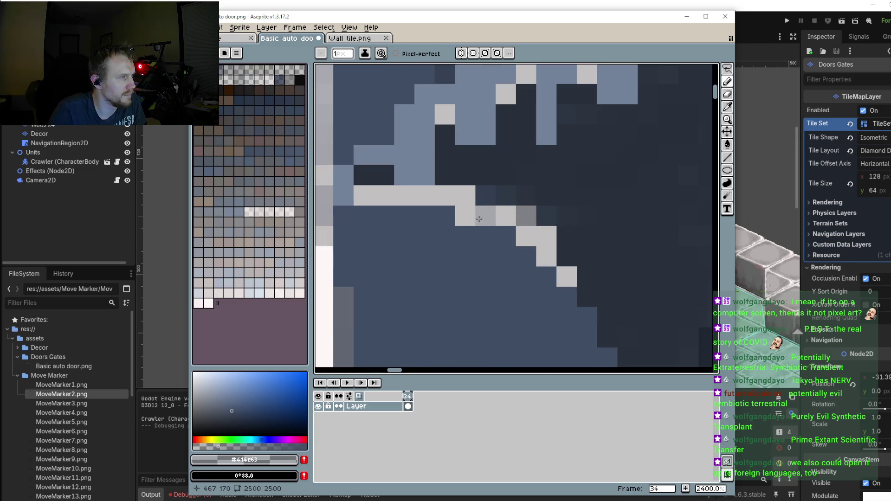
alt+click(459, 190)
click(463, 176)
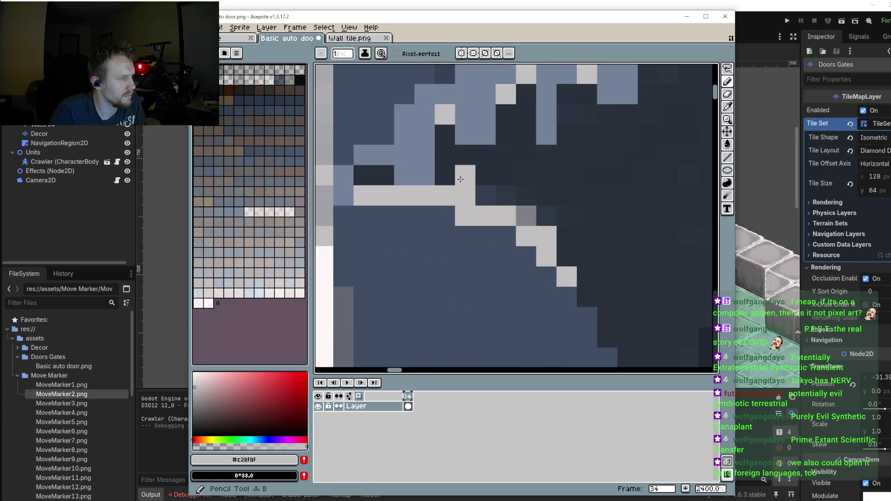
click(445, 176)
drag(544, 222, 508, 170)
scroll(499, 209, down, 3)
scroll(499, 209, up, 2)
scroll(487, 195, down, 2)
scroll(487, 195, up, 2)
click(484, 211)
Step: Sample the dark blue panel colour, lighten it slightly, and paint new pixels down the diagonal edge
key(i)
click(472, 199)
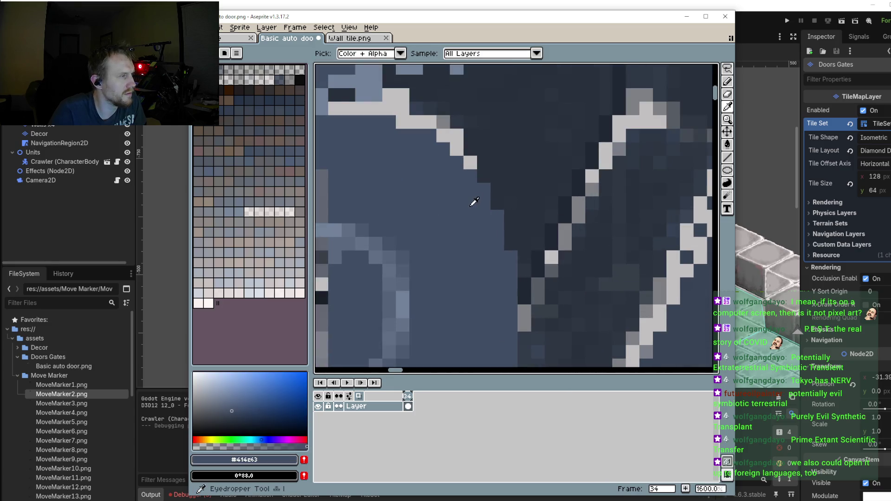
click(225, 403)
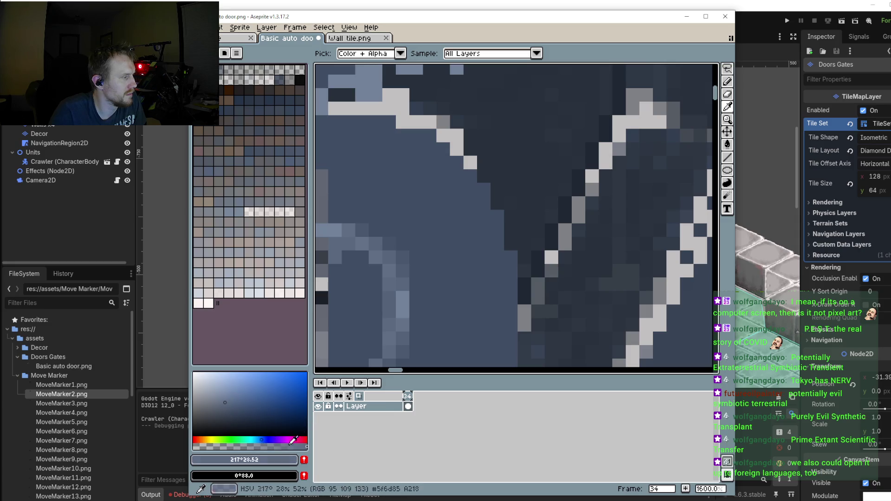
key(b)
click(482, 178)
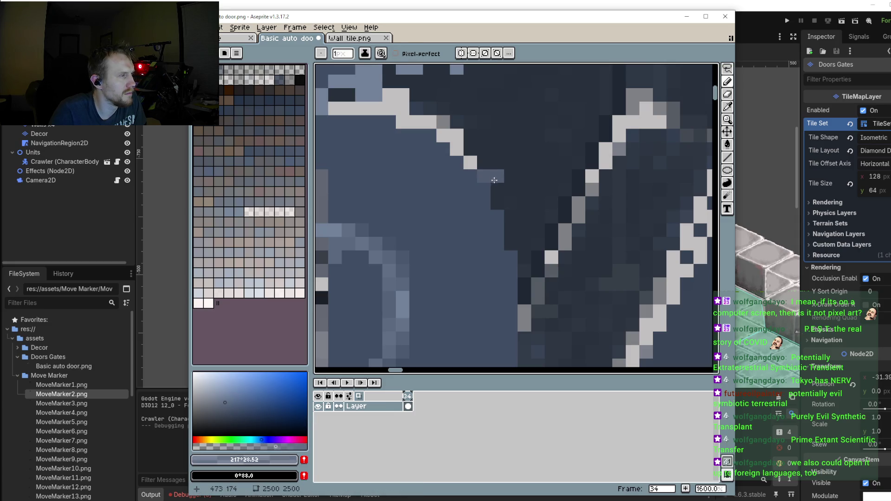
drag(492, 170, 497, 163)
click(497, 188)
click(511, 176)
click(497, 204)
click(511, 217)
Step: Darken the old light edge pixels running up-left above the strut
click(457, 149)
click(467, 157)
click(457, 136)
click(443, 136)
click(430, 121)
drag(416, 121, 335, 109)
click(403, 108)
click(446, 123)
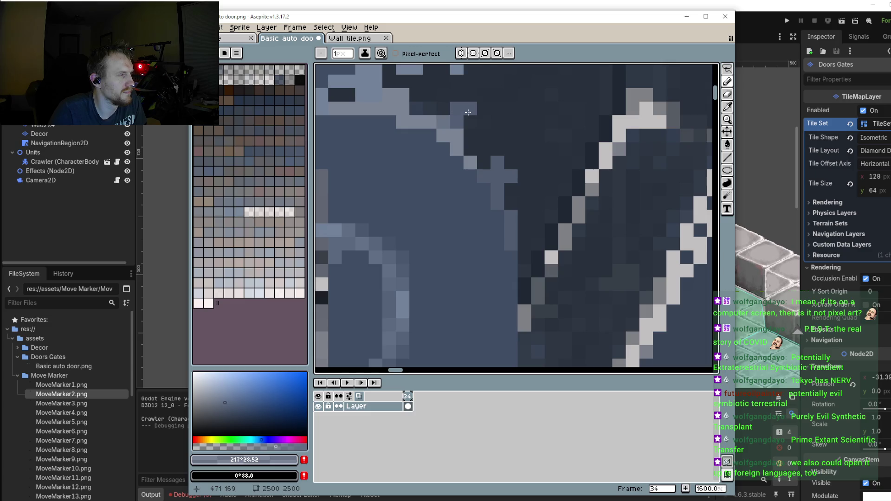
scroll(471, 159, down, 5)
Step: Paint a short vertical line of lighter pixels and recolour a light edge pixel blue
scroll(480, 183, up, 2)
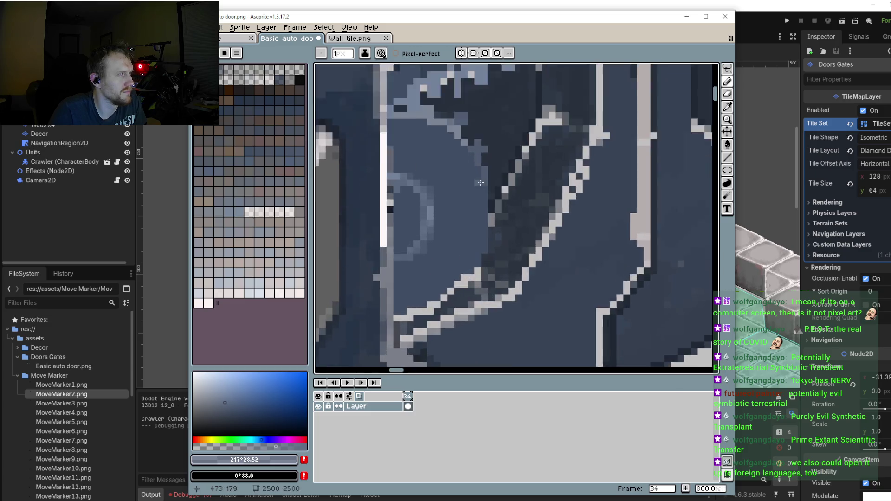
scroll(498, 184, up, 2)
drag(496, 184, 495, 223)
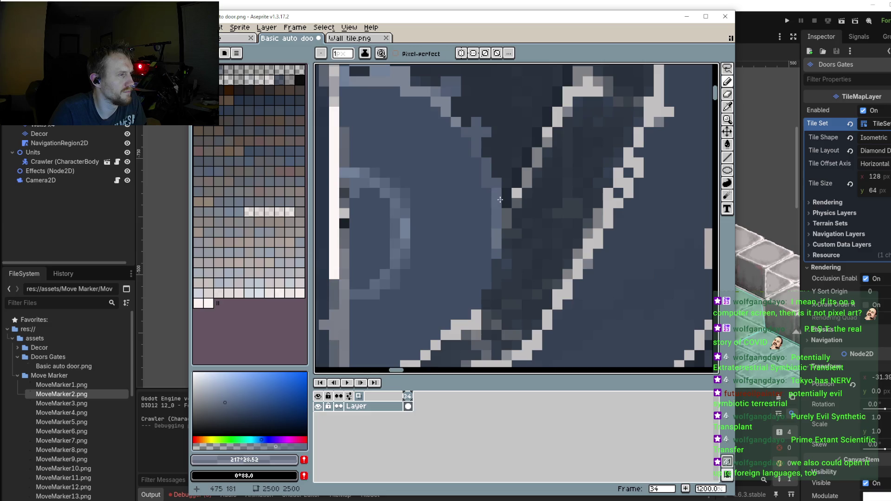
drag(502, 204, 504, 205)
drag(500, 256, 469, 310)
click(477, 314)
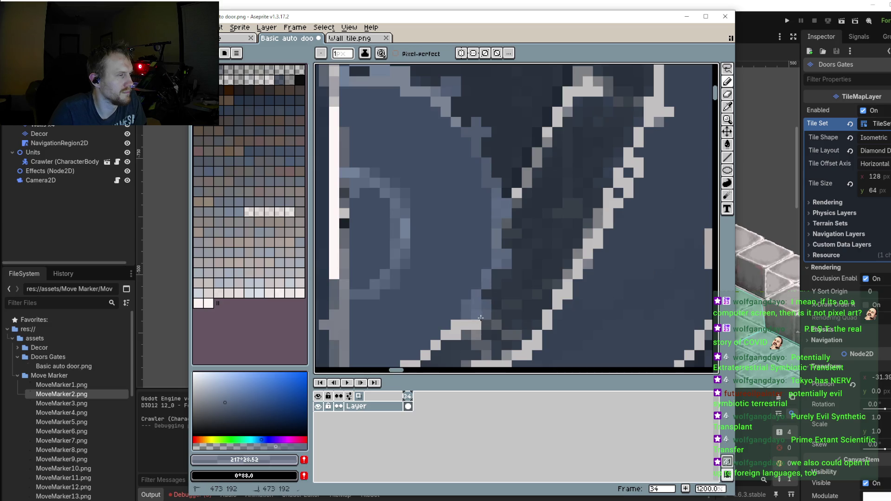
Step: Darken the pixels along the window's lower edge running down-left
scroll(494, 315, down, 2)
drag(483, 262, 369, 323)
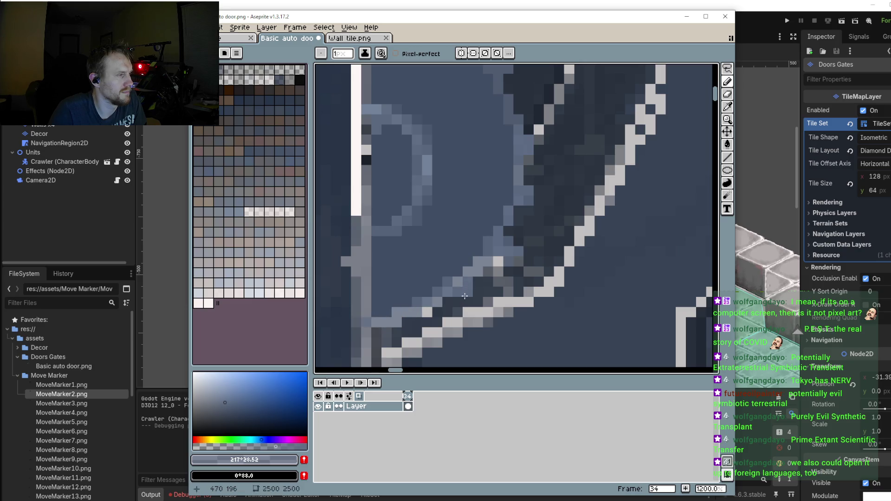
click(426, 312)
click(394, 328)
Step: Bring the upper door-frame corner into view and paint a light band under its top edge
scroll(389, 338, down, 3)
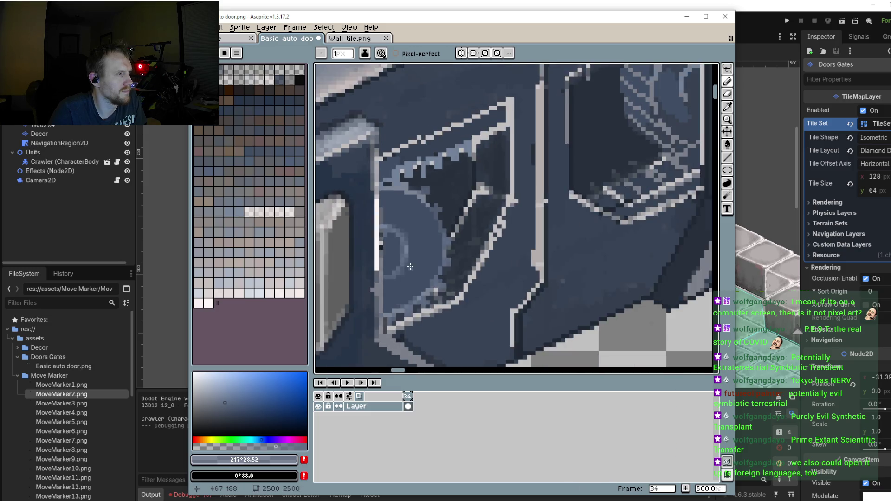
scroll(448, 280, up, 3)
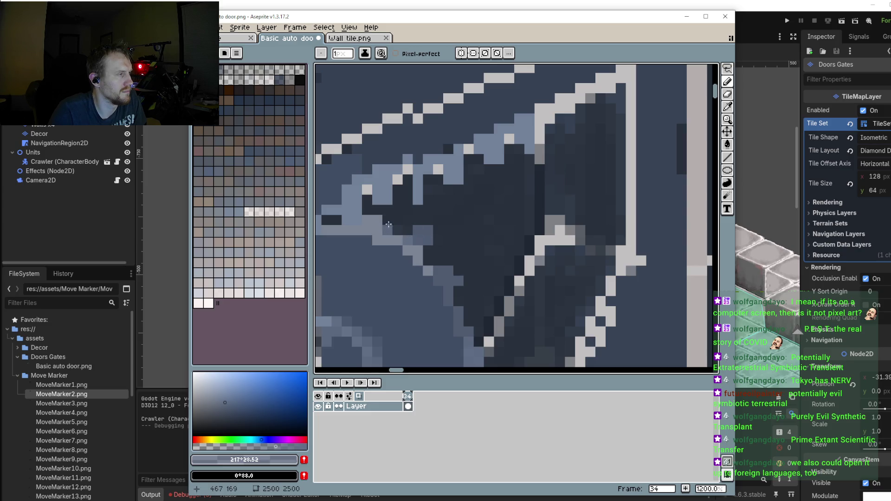
scroll(395, 251, down, 5)
scroll(395, 251, up, 1)
scroll(422, 292, up, 2)
scroll(427, 285, up, 2)
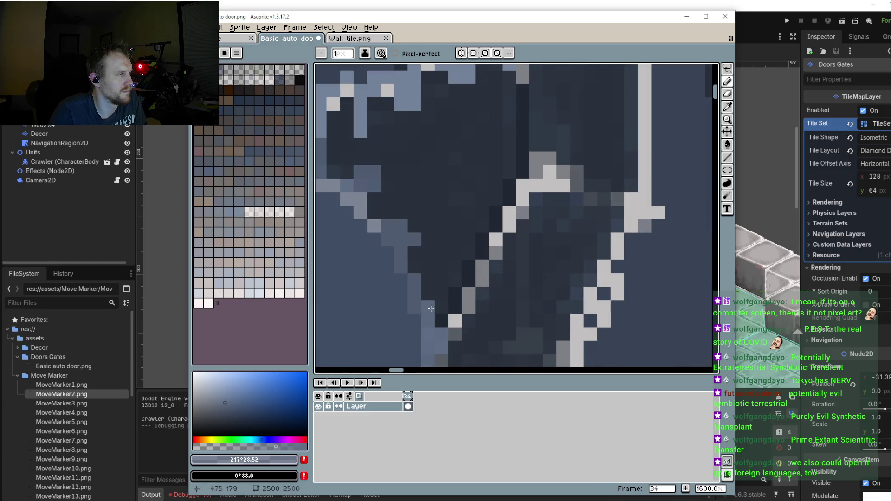
drag(431, 309, 412, 236)
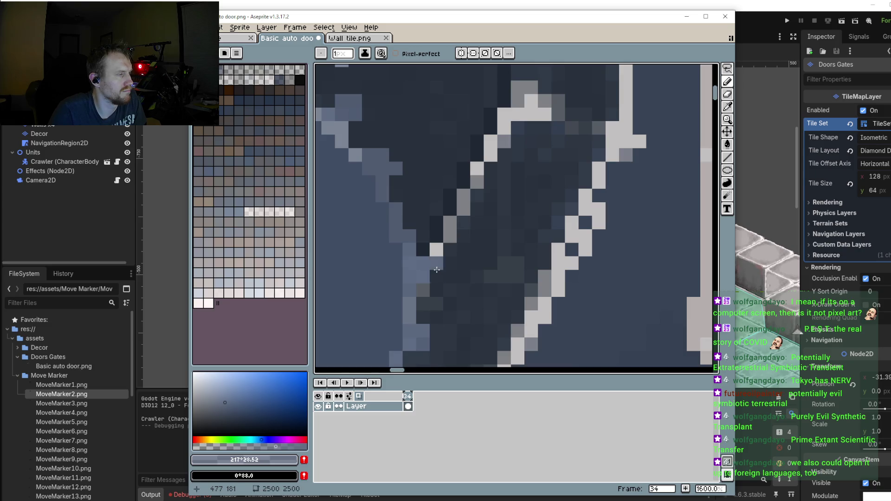
scroll(420, 283, down, 4)
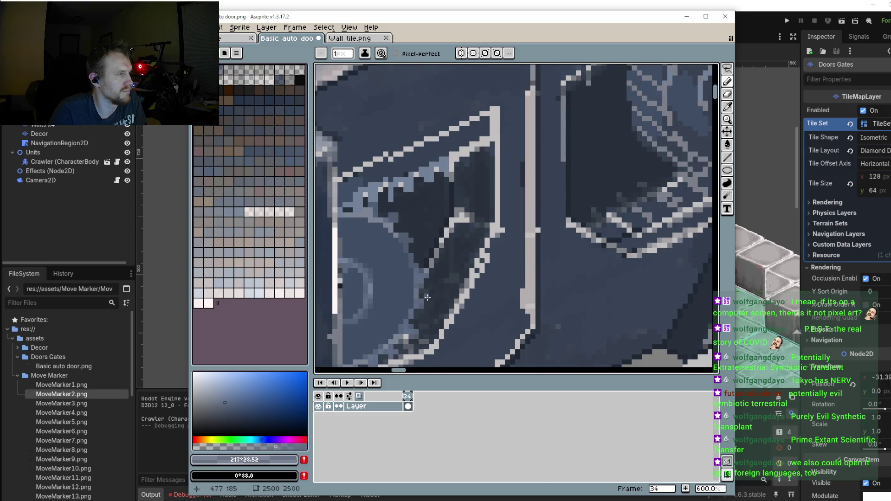
scroll(427, 298, down, 1)
scroll(426, 287, down, 1)
scroll(423, 223, up, 2)
scroll(422, 193, up, 1)
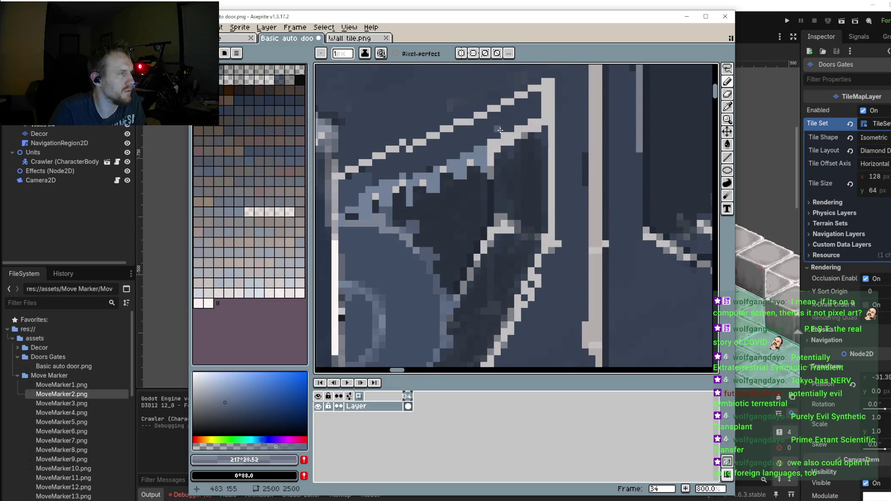
drag(485, 135, 386, 175)
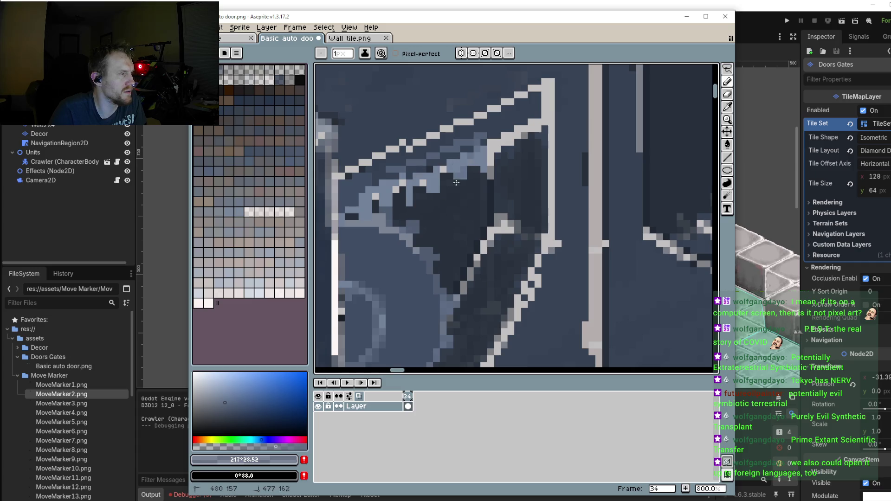
Step: Pick a slightly lighter blue-grey and repaint the upper diagonal strut with thickened light highlights
scroll(464, 157, up, 1)
key(v)
key(b)
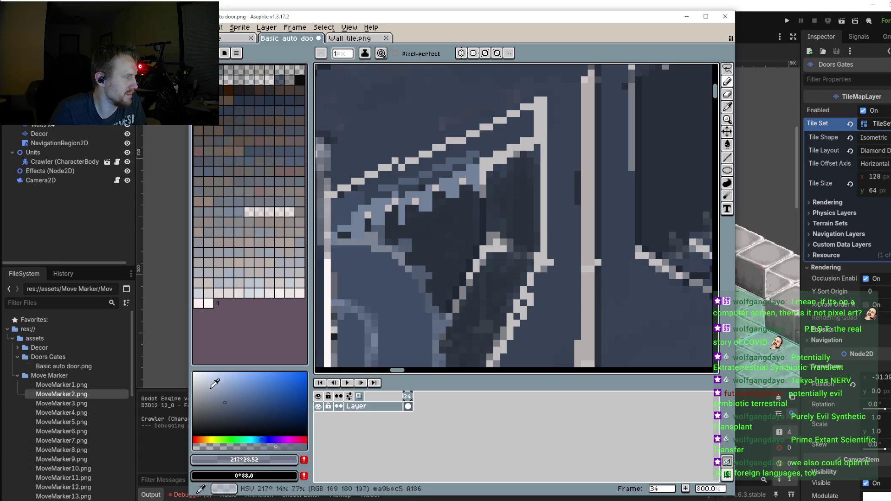
click(215, 387)
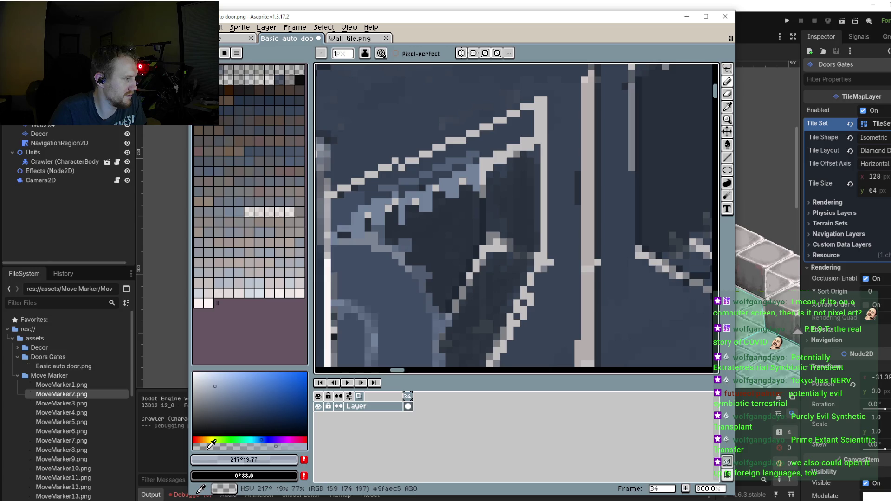
scroll(451, 227, up, 3)
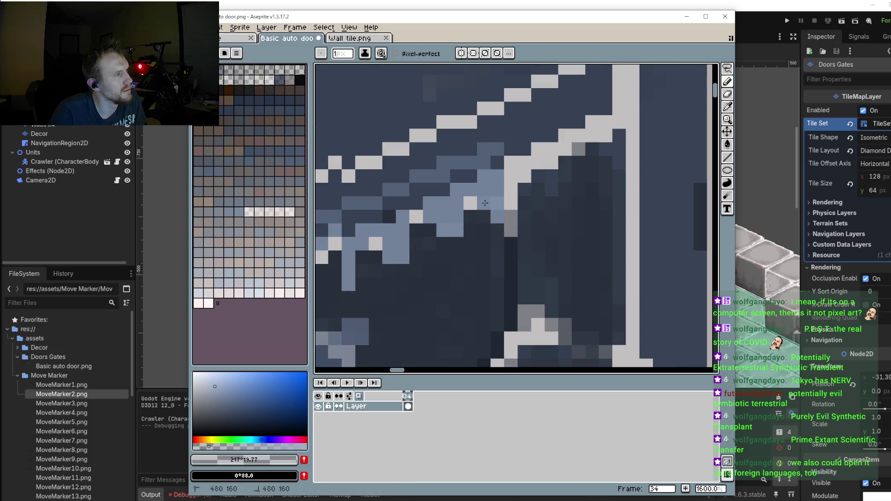
alt+click(502, 216)
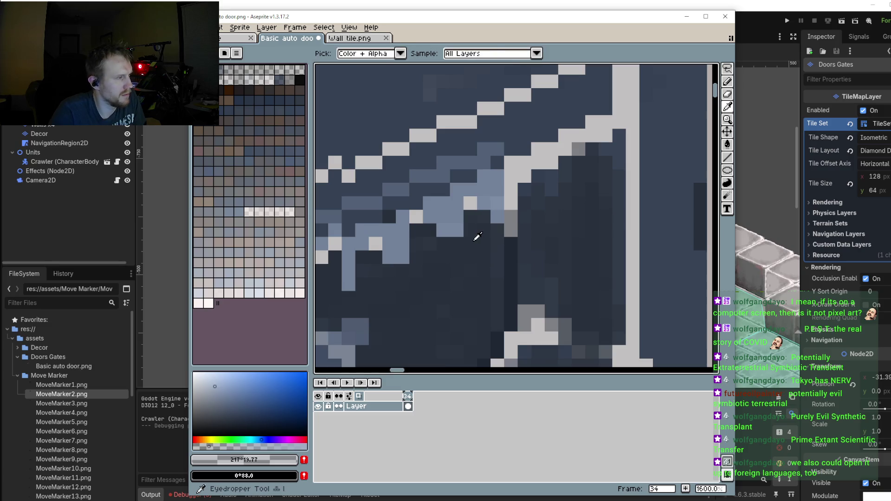
alt+click(493, 199)
click(212, 385)
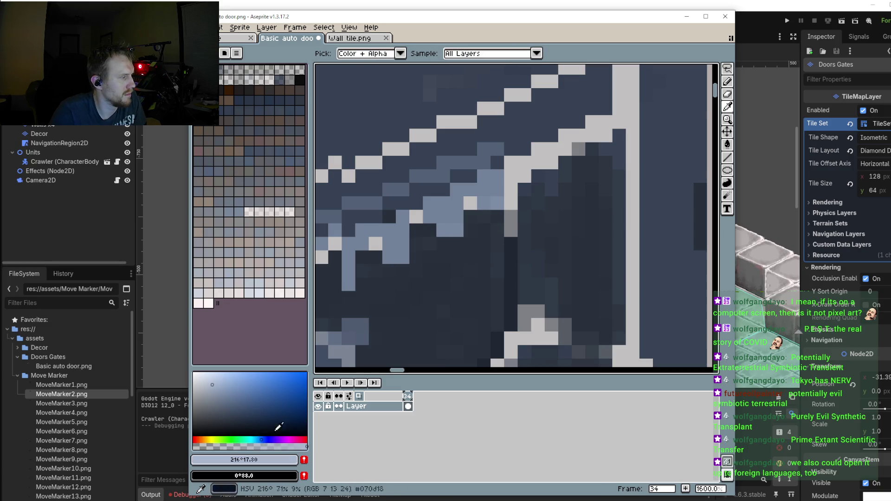
drag(518, 163, 563, 110)
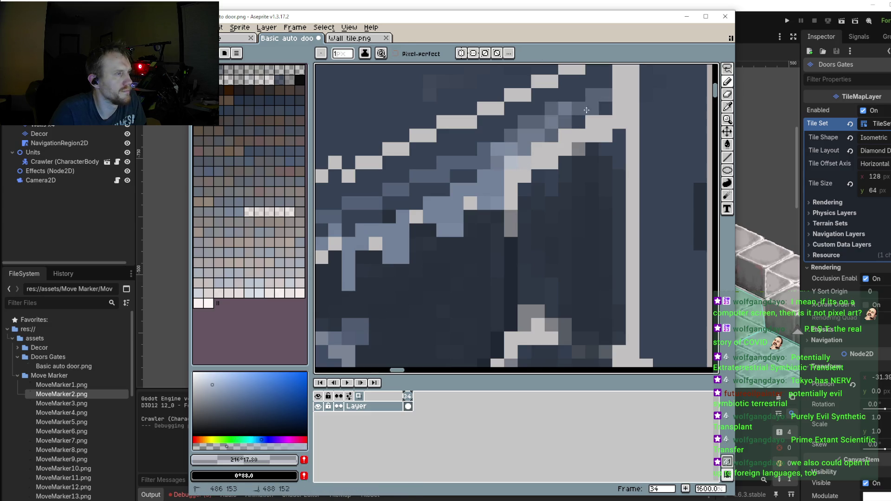
scroll(553, 162, down, 3)
scroll(547, 209, down, 3)
scroll(547, 209, up, 3)
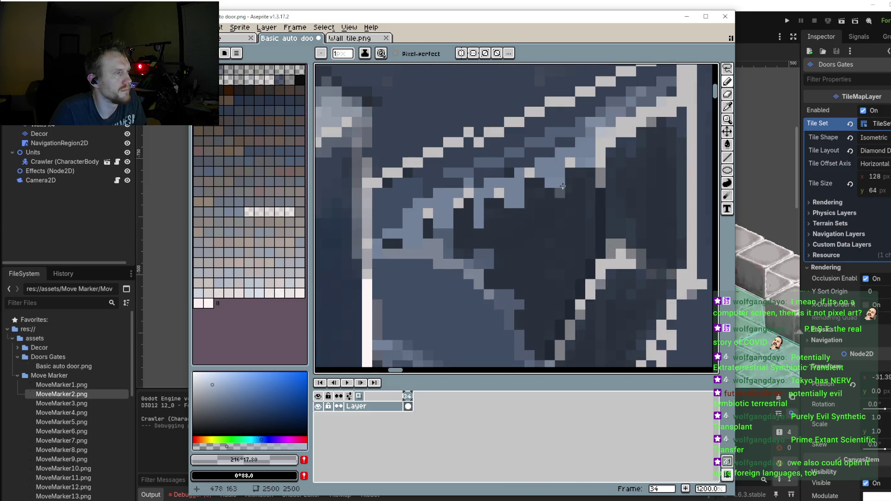
drag(557, 142, 452, 186)
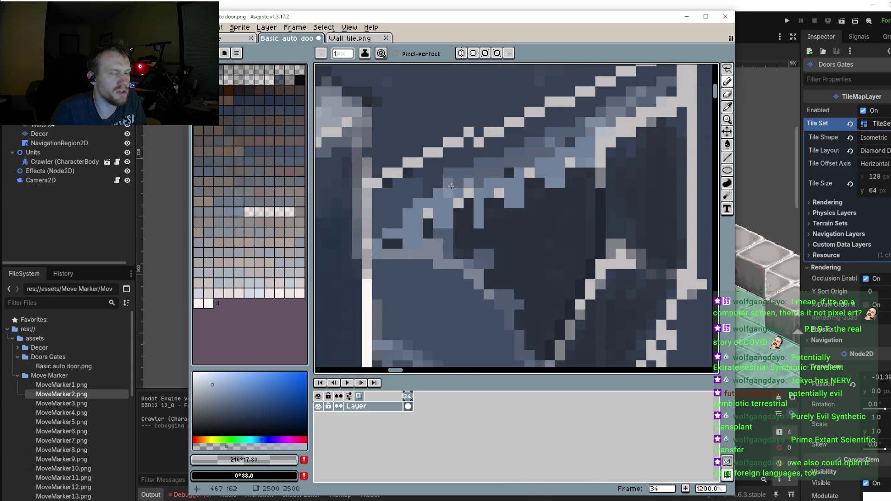
drag(560, 142, 567, 143)
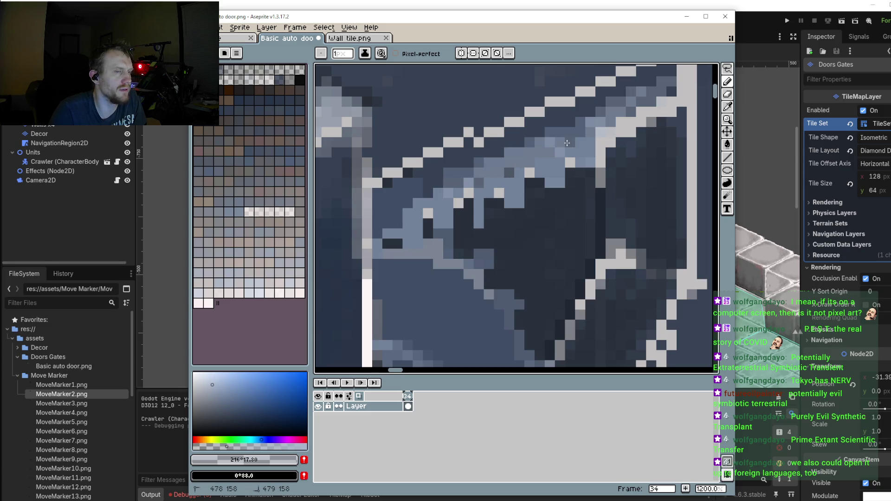
mouse_move(473, 167)
mouse_down()
mouse_move(393, 221)
mouse_move(402, 181)
mouse_move(466, 149)
mouse_up()
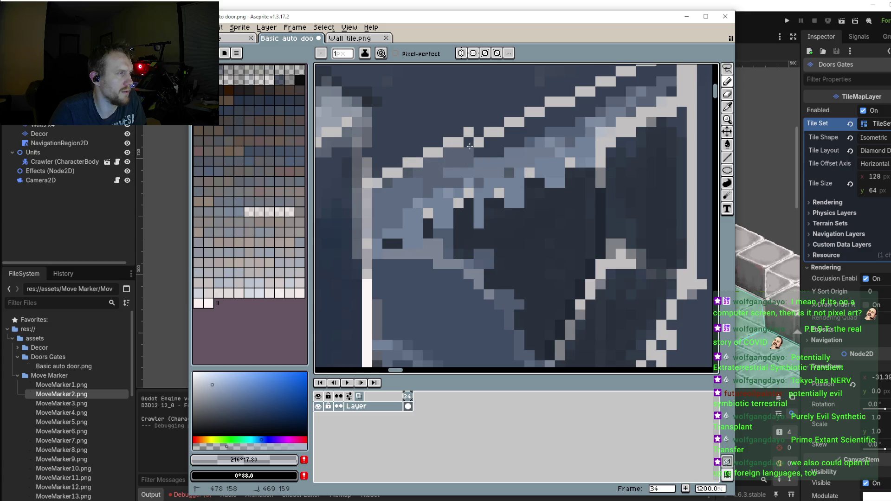
Step: Fill mid-grey pixels along the door's top edge
drag(491, 141, 509, 137)
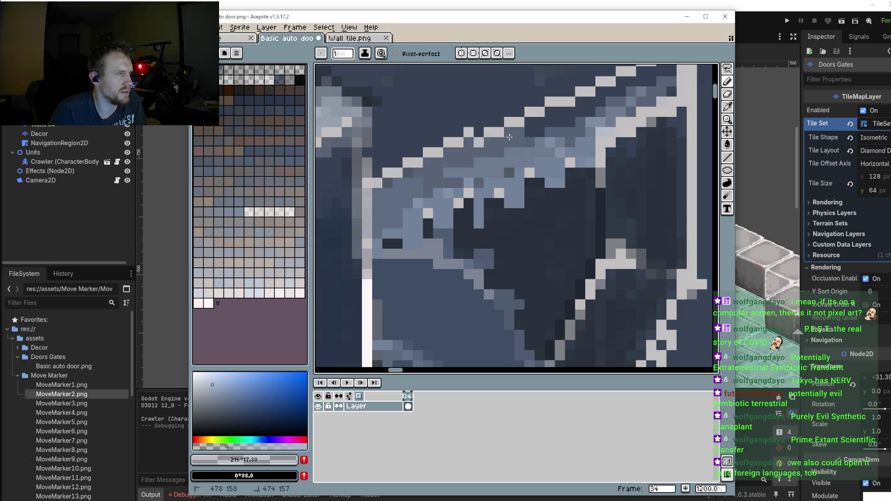
scroll(482, 143, down, 1)
scroll(464, 150, up, 1)
scroll(447, 158, up, 2)
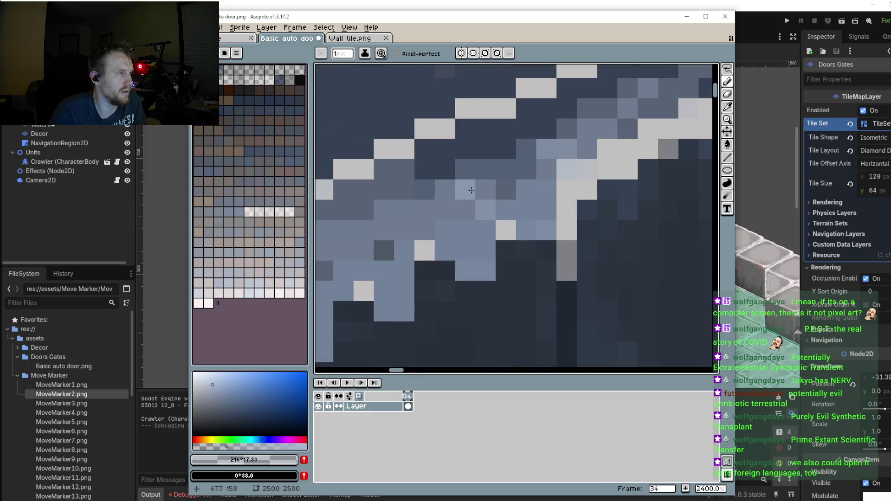
click(425, 150)
click(445, 108)
mouse_move(464, 148)
mouse_down()
mouse_move(534, 103)
mouse_move(481, 175)
mouse_move(510, 158)
mouse_up()
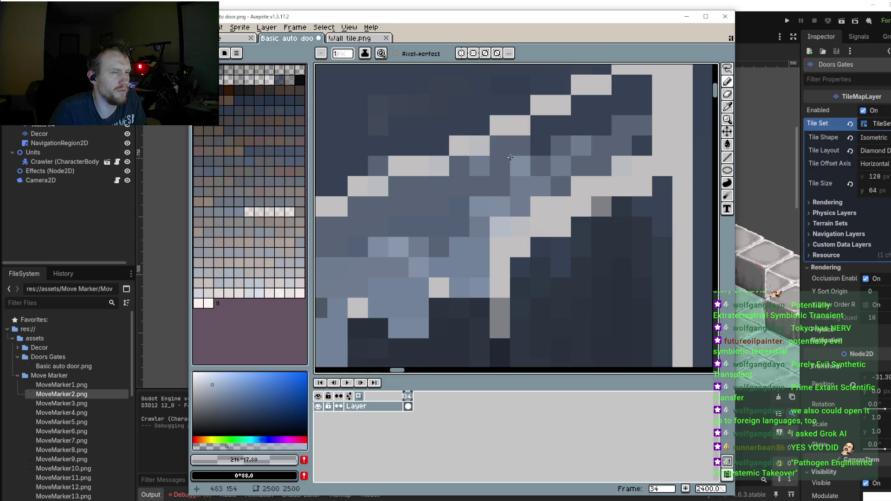
Step: Lighten pixels toward the upper right and paint a light column down the frame edge
drag(510, 158, 611, 114)
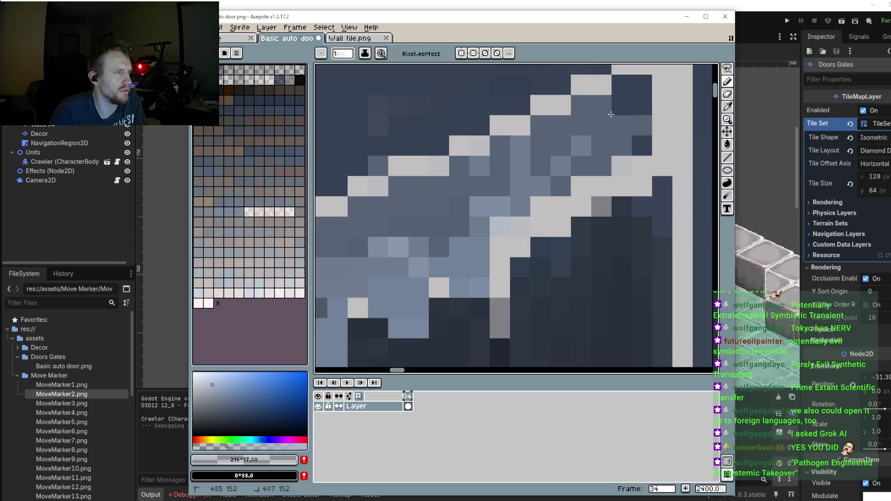
drag(611, 114, 641, 149)
scroll(538, 222, down, 6)
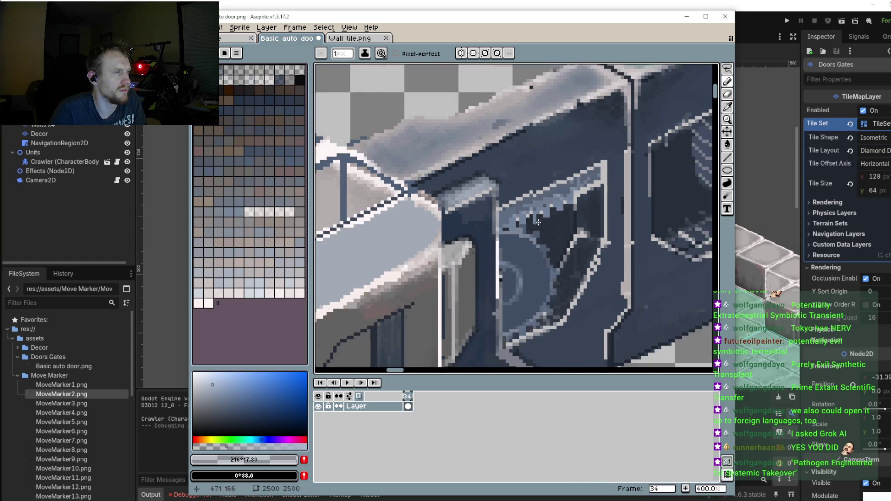
Step: Eyedrop the strut's mid grey-blue and repaint the stray light pixels along the strut edge with it
scroll(538, 223, up, 5)
alt+click(533, 222)
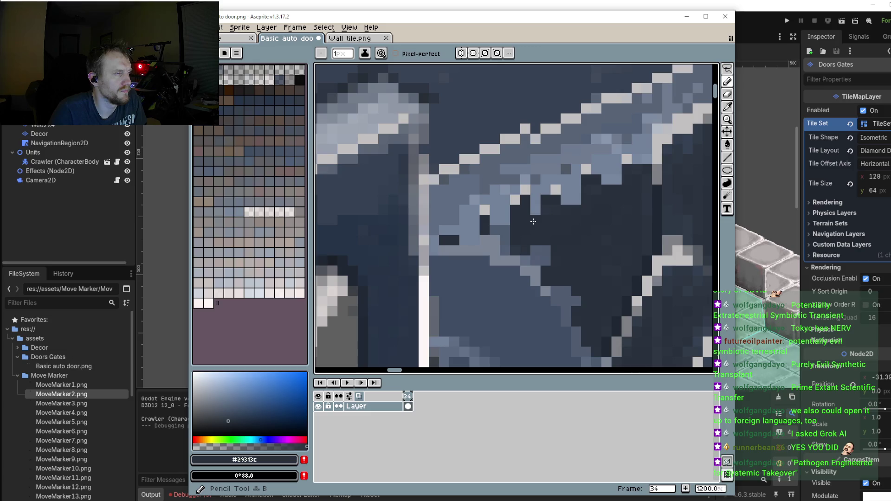
scroll(571, 204, up, 1)
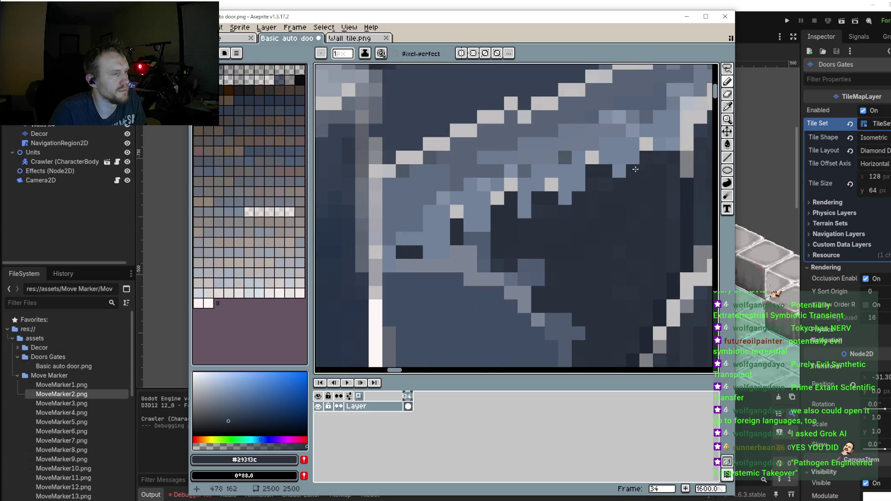
scroll(638, 214, down, 3)
scroll(617, 186, up, 2)
scroll(614, 181, up, 1)
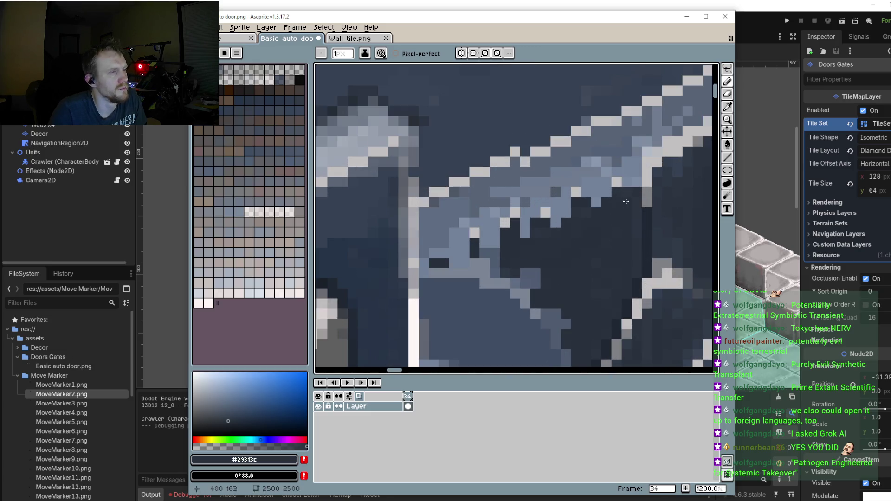
scroll(645, 194, down, 1)
scroll(650, 197, up, 1)
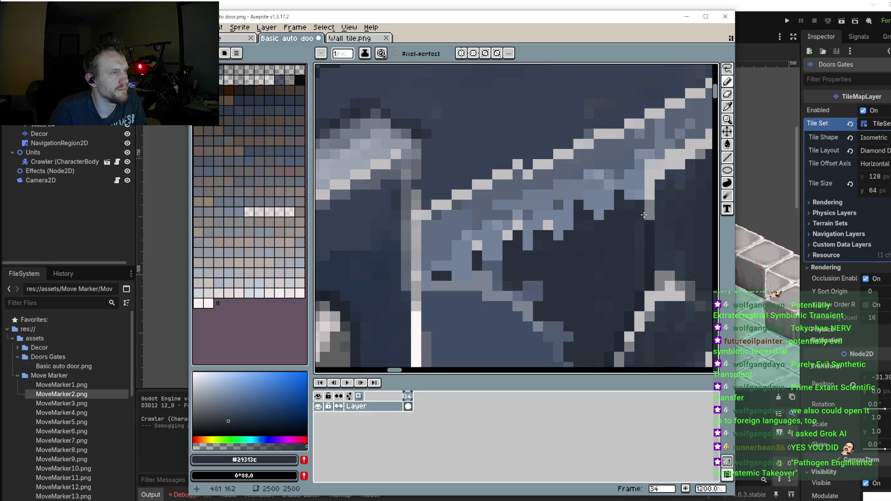
scroll(650, 190, down, 1)
scroll(643, 197, up, 1)
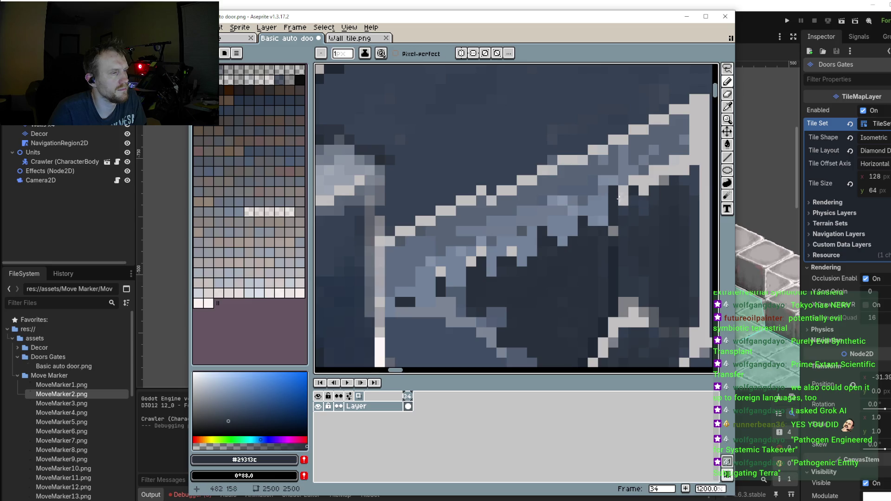
alt+click(608, 207)
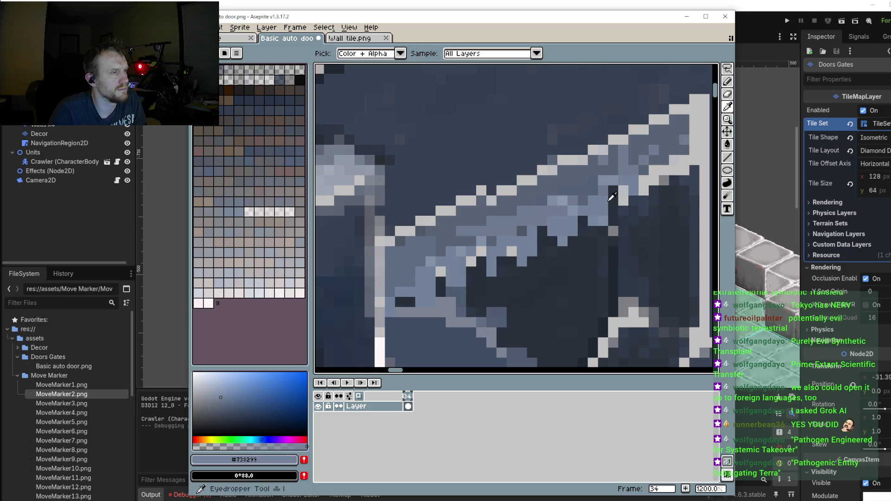
alt+click(620, 200)
alt+click(634, 200)
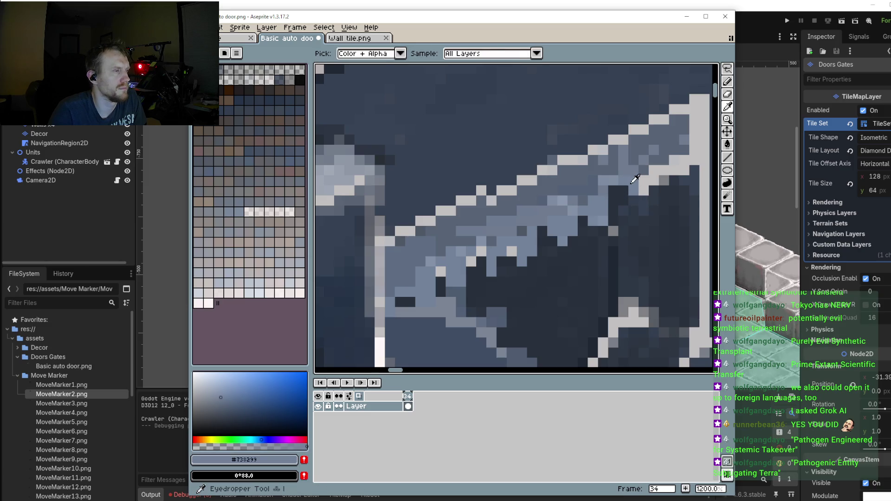
scroll(643, 185, up, 1)
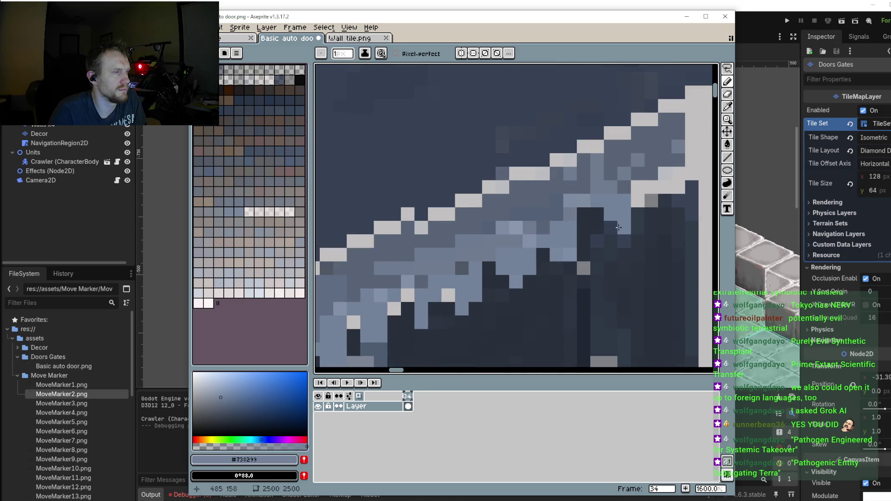
alt+click(632, 216)
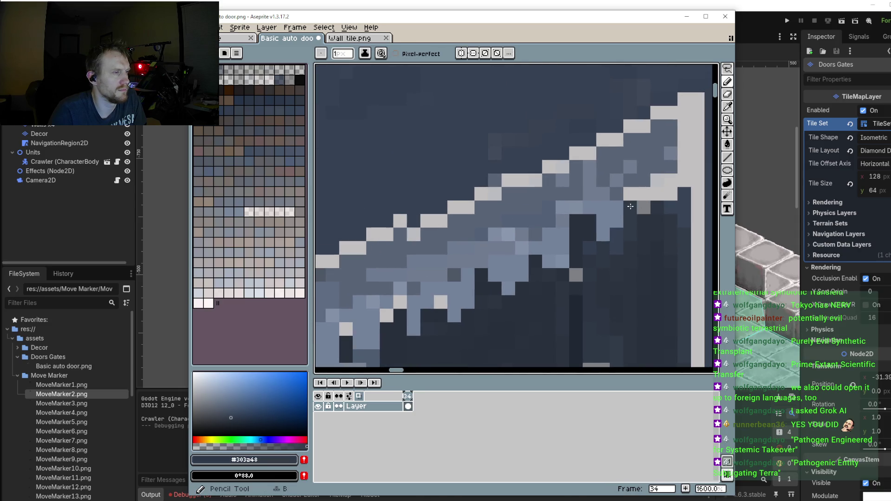
alt+click(623, 201)
click(644, 194)
click(670, 181)
click(658, 181)
click(670, 168)
click(671, 194)
click(658, 194)
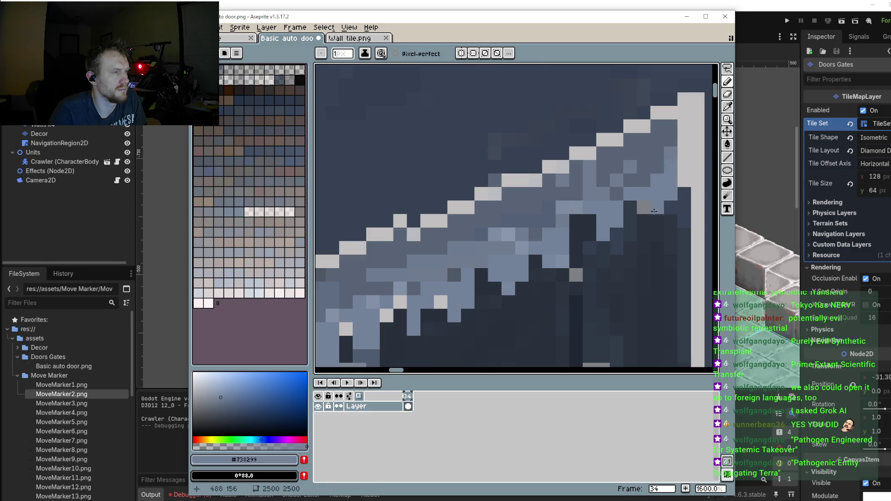
Step: Paint stray light specks in the window interior with the dark interior colour, including a short vertical column
alt+click(644, 206)
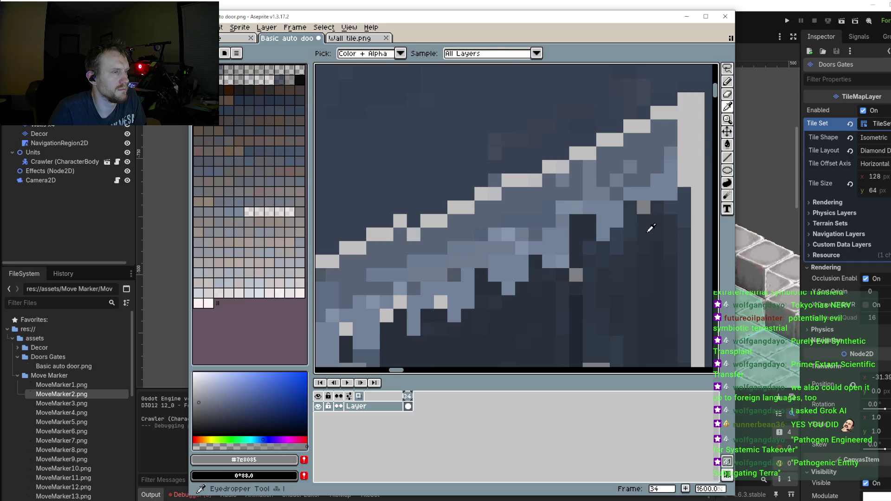
alt+click(646, 223)
click(645, 208)
click(648, 195)
click(630, 194)
scroll(639, 232, down, 2)
scroll(639, 264, down, 3)
scroll(640, 264, up, 2)
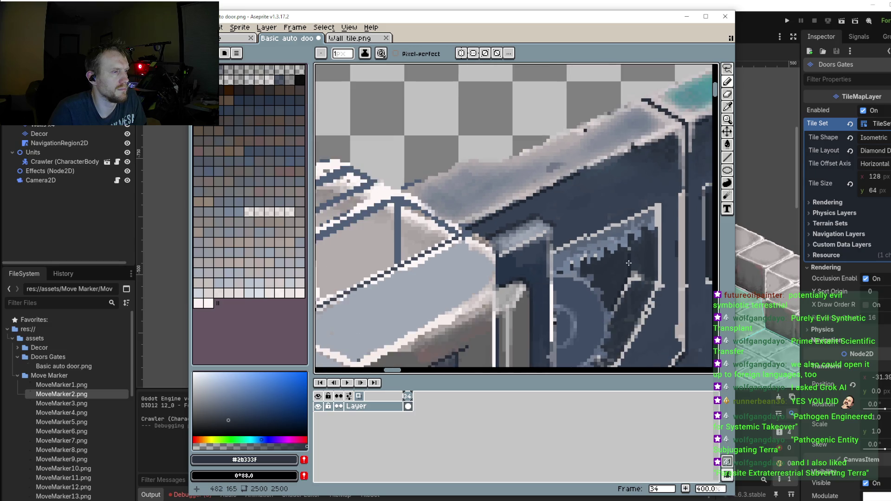
scroll(636, 250, up, 2)
alt+click(627, 246)
drag(627, 237, 627, 198)
Step: Zoom and pan the view to bring another part of the door into view
scroll(628, 197, down, 3)
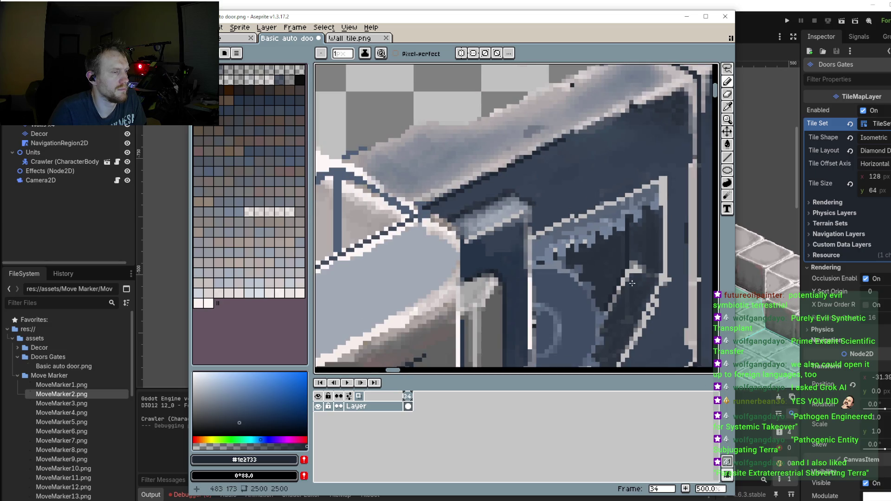
scroll(510, 214, down, 2)
drag(492, 218, 462, 228)
scroll(464, 227, up, 3)
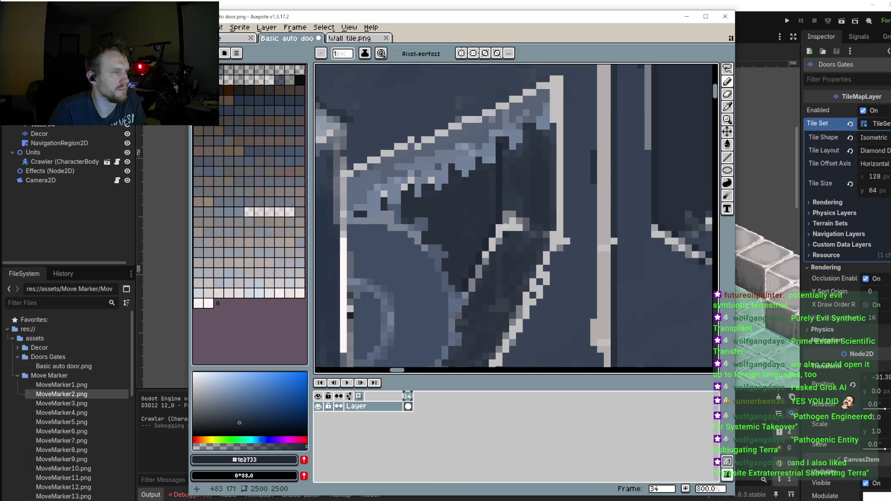
scroll(495, 218, up, 5)
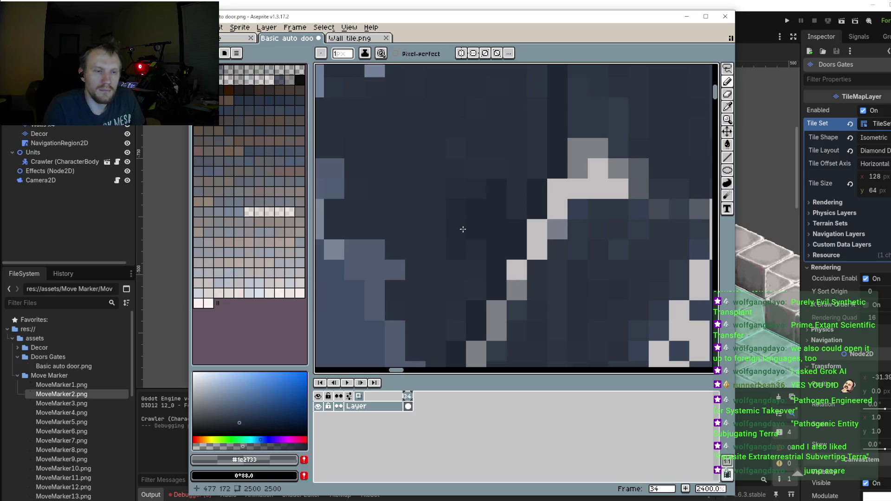
drag(467, 226, 469, 235)
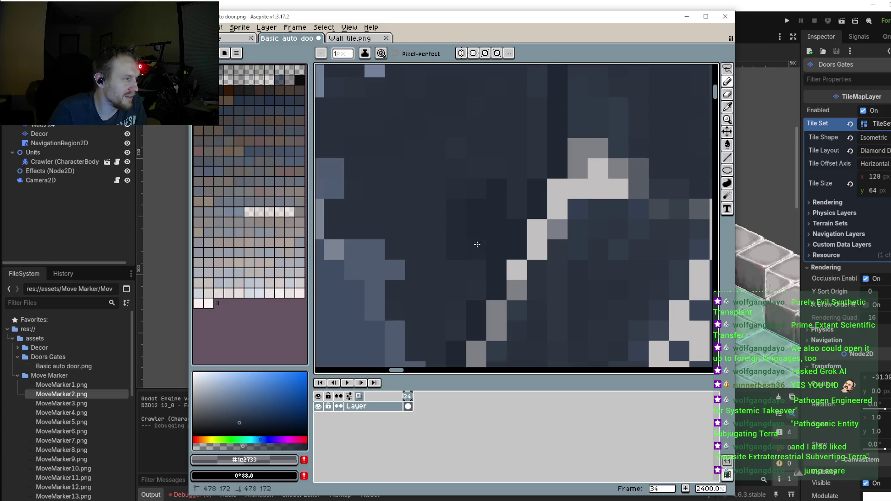
drag(512, 176, 481, 168)
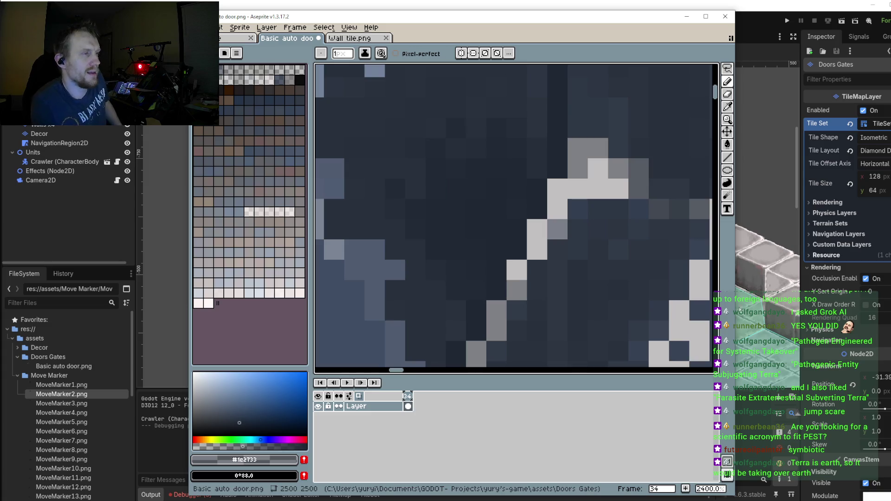
Step: Lower the paint colour's opacity to about 30% with the pencil active
scroll(576, 252, down, 5)
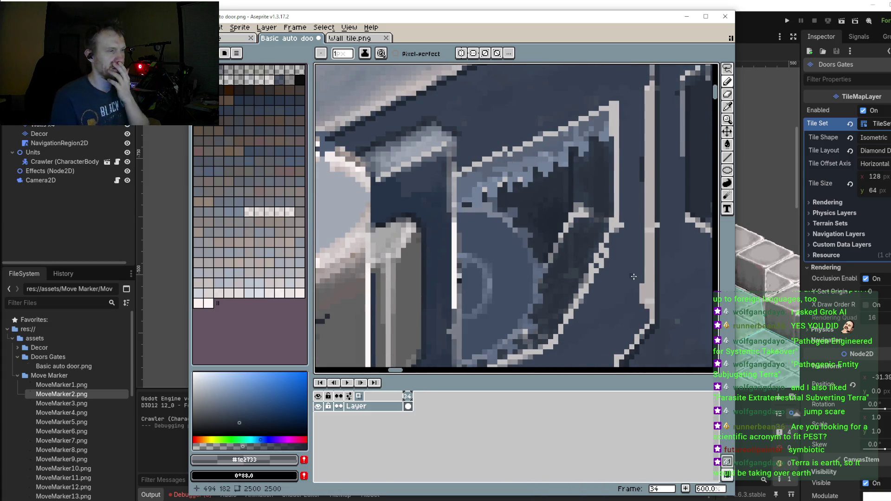
scroll(584, 222, up, 3)
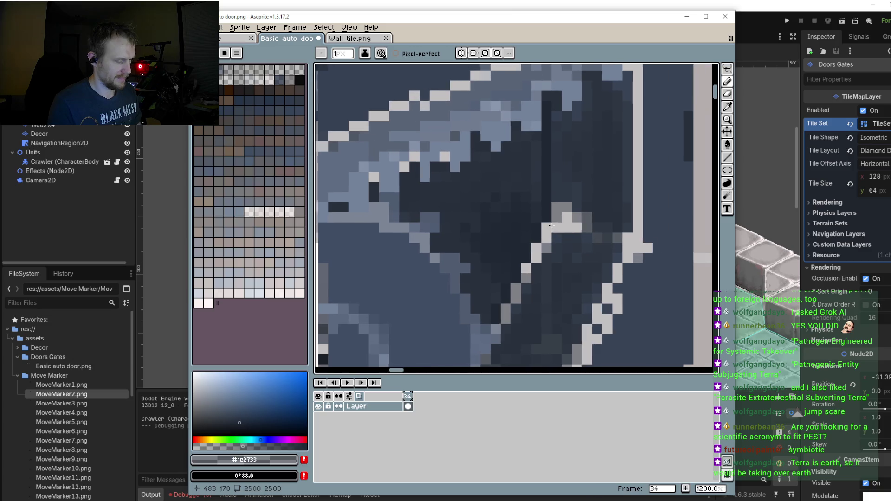
scroll(584, 222, right, 1)
key(i)
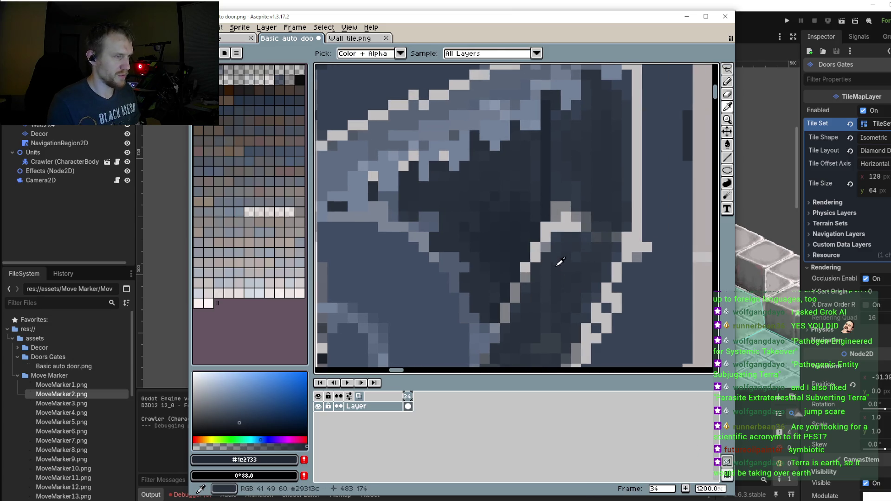
key(b)
click(228, 447)
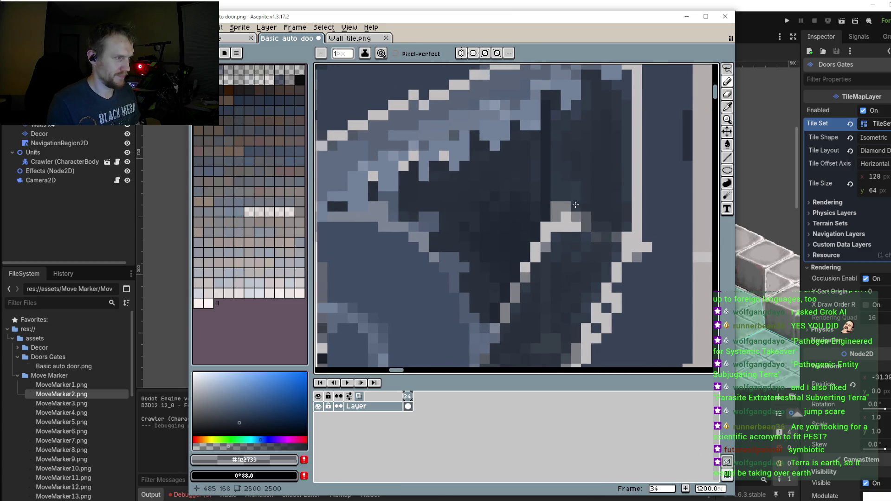
mouse_move(571, 216)
mouse_down()
mouse_move(568, 228)
mouse_move(596, 233)
mouse_up()
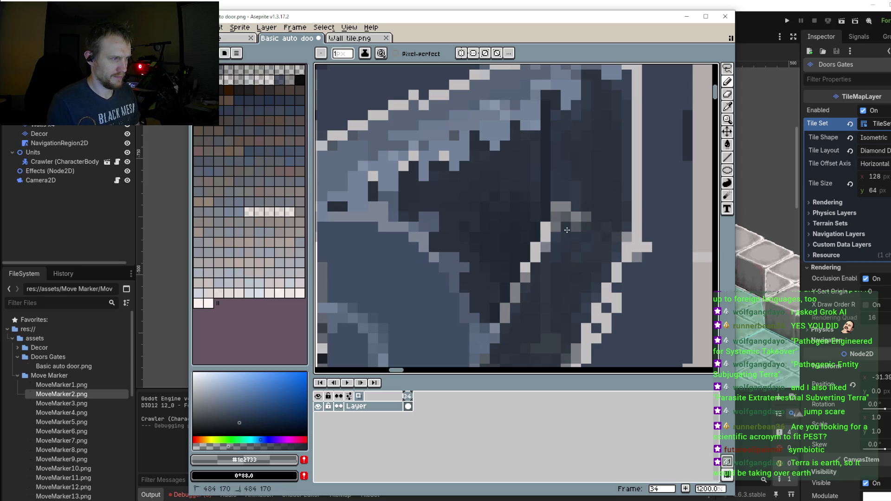
Step: With a new colour and 1px brush, draw a dark curve across the door panel and a vertical line down its edge
key(shift+l)
click(234, 427)
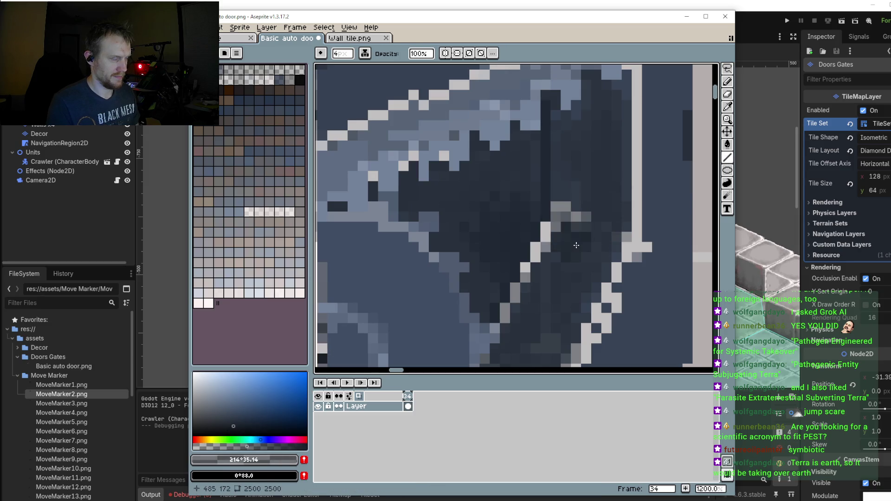
key(minus)
key(minus)
key(minus)
mouse_move(549, 214)
mouse_down()
mouse_move(564, 230)
mouse_move(551, 221)
mouse_up()
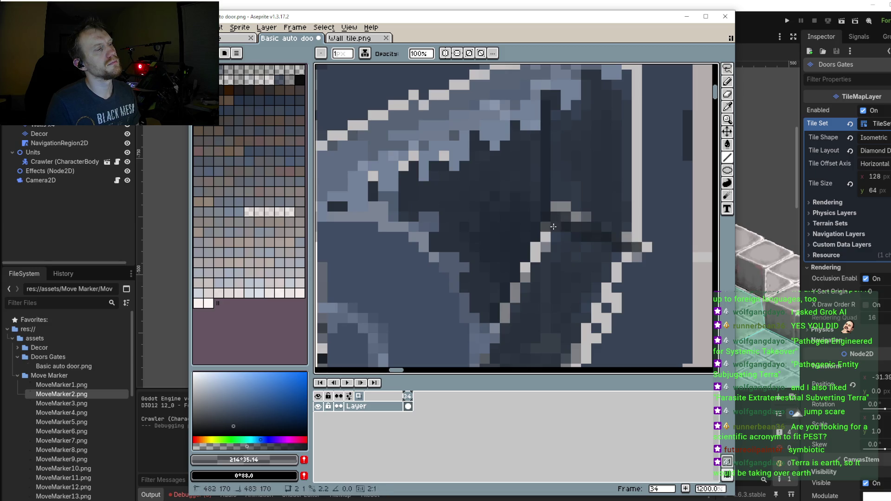
drag(551, 220, 625, 239)
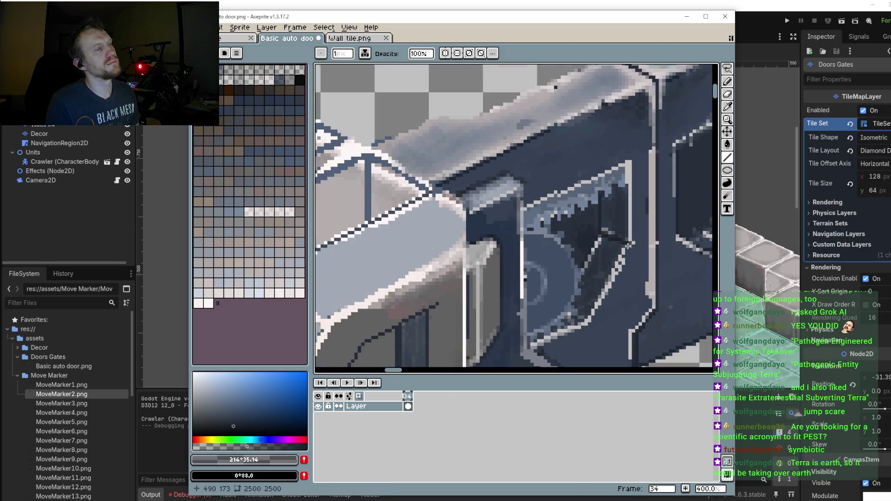
scroll(625, 239, down, 3)
scroll(631, 158, up, 1)
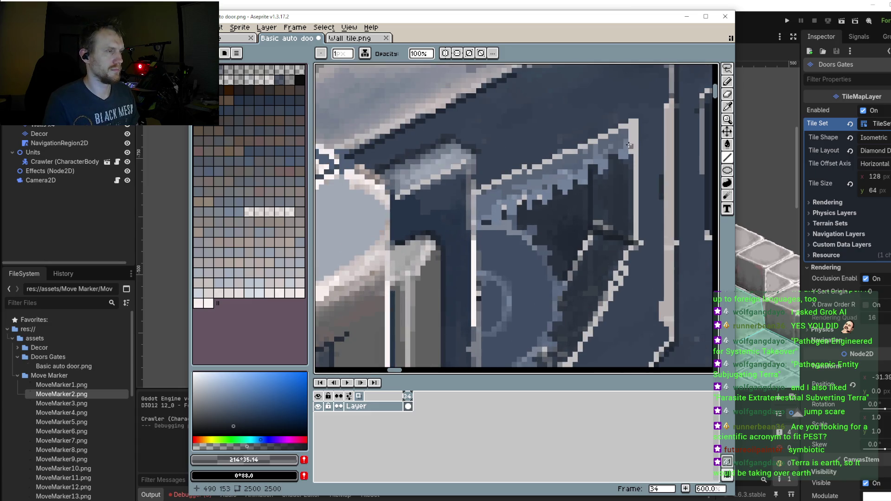
drag(630, 152, 633, 240)
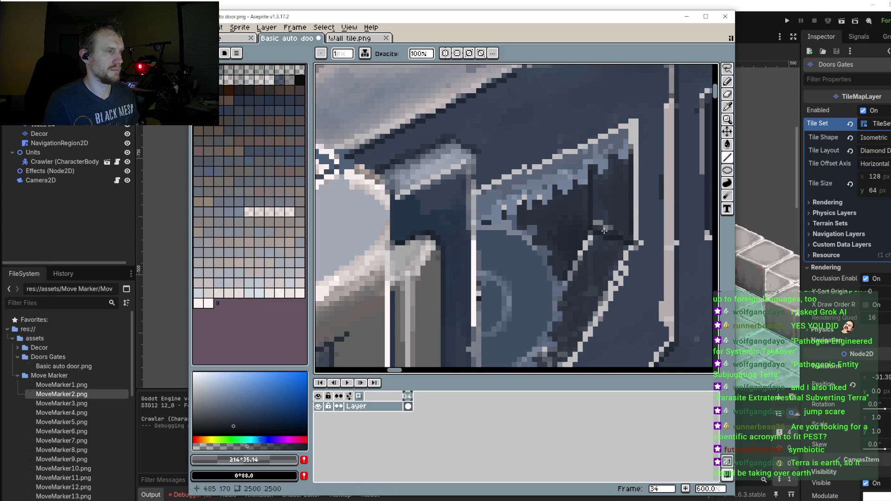
Step: Darken light grey pixels on the door and the pixels along its diagonal edge
scroll(589, 220, up, 3)
click(585, 212)
click(605, 222)
click(625, 227)
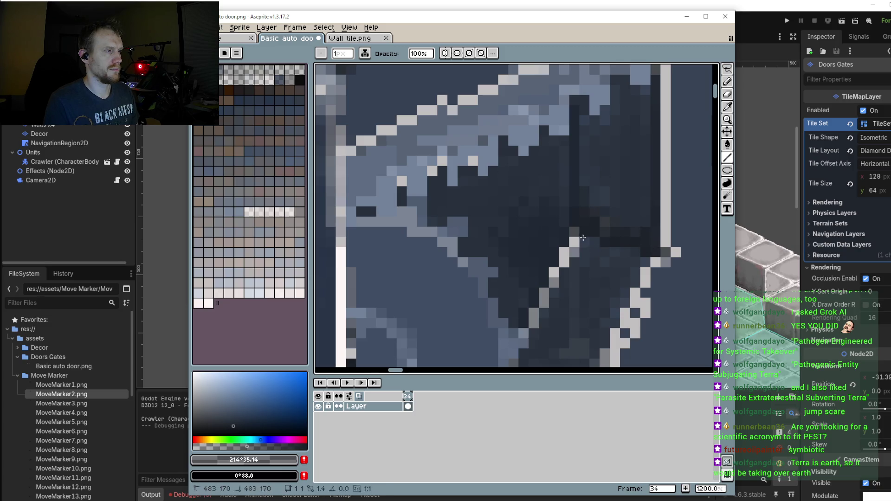
drag(579, 230, 541, 302)
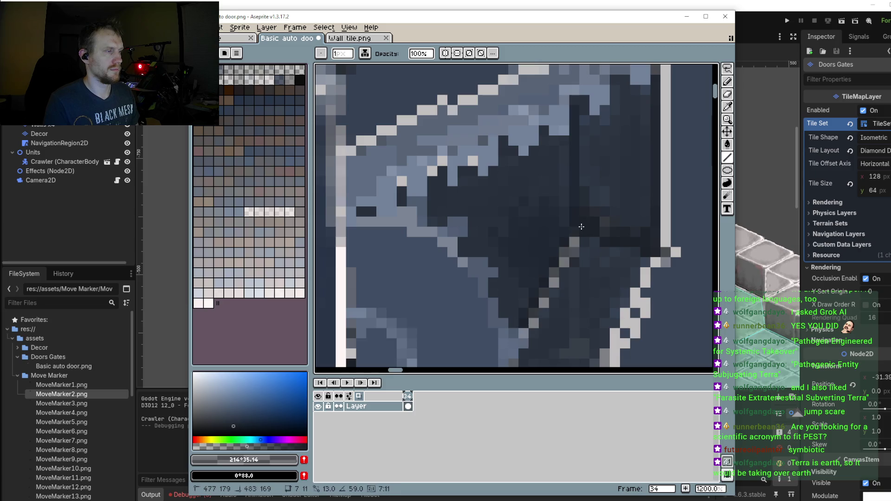
drag(541, 301, 556, 262)
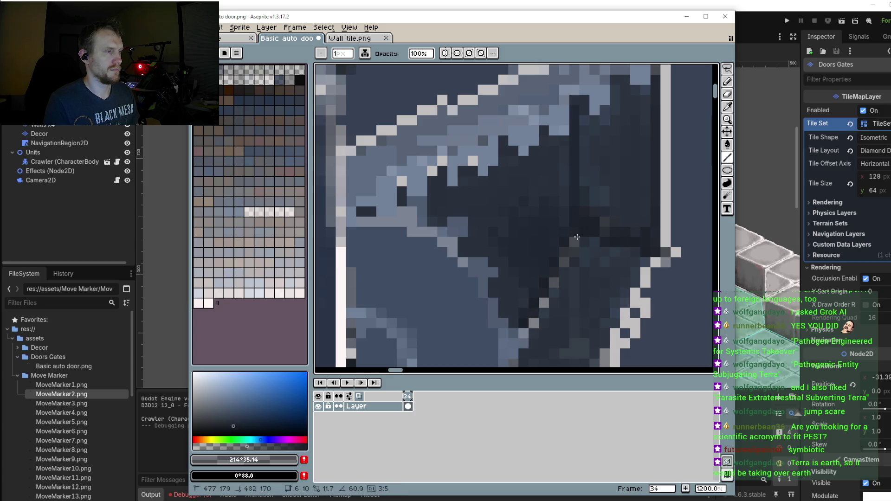
drag(577, 232, 543, 296)
Step: Paint the dark shade over the lighter window-interior pixels with a 3px brush, then return to 1px
scroll(542, 296, down, 3)
scroll(542, 296, down, 2)
scroll(542, 296, down, 1)
scroll(598, 291, down, 2)
scroll(599, 290, up, 3)
scroll(567, 277, up, 3)
scroll(534, 260, up, 2)
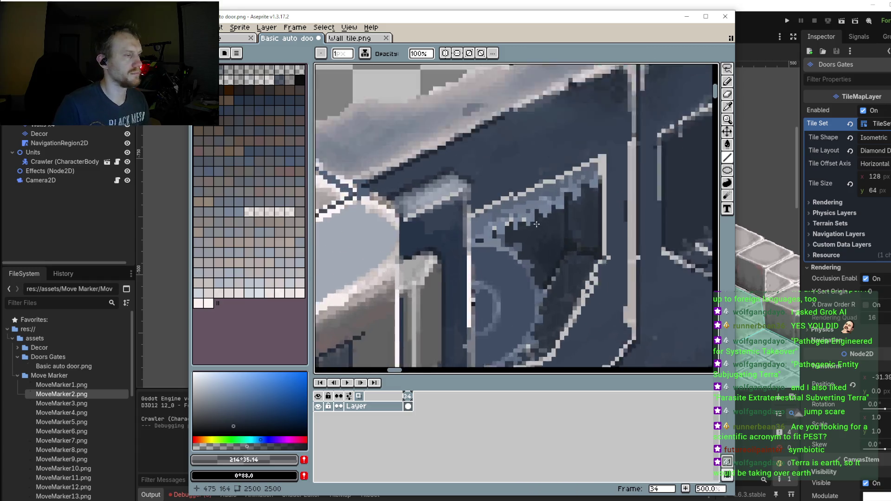
scroll(498, 245, up, 3)
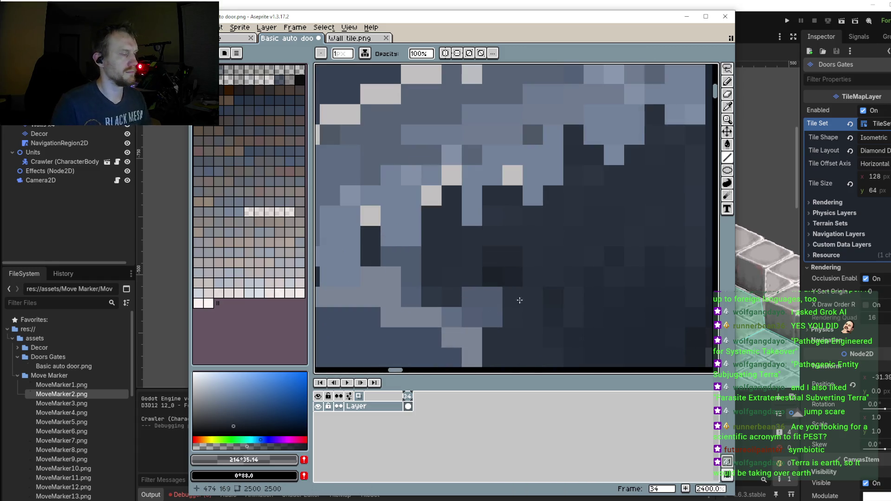
click(258, 447)
key(plus)
key(plus)
drag(553, 256, 604, 262)
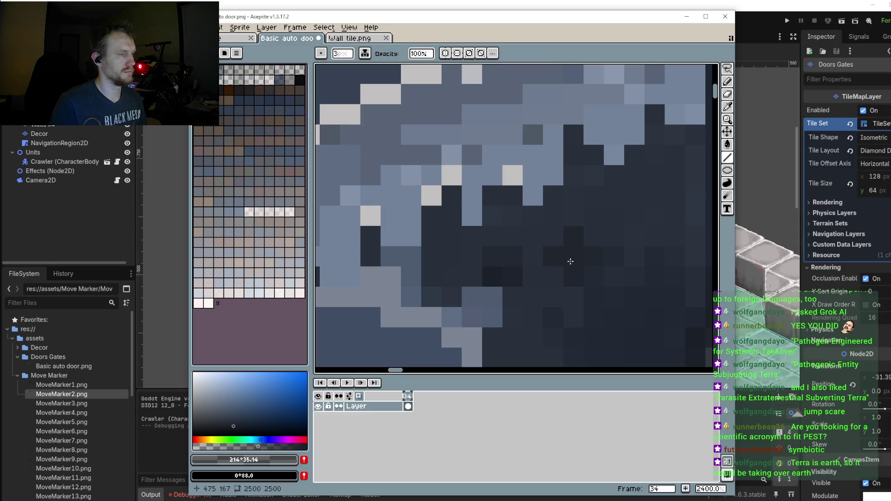
drag(502, 266, 466, 246)
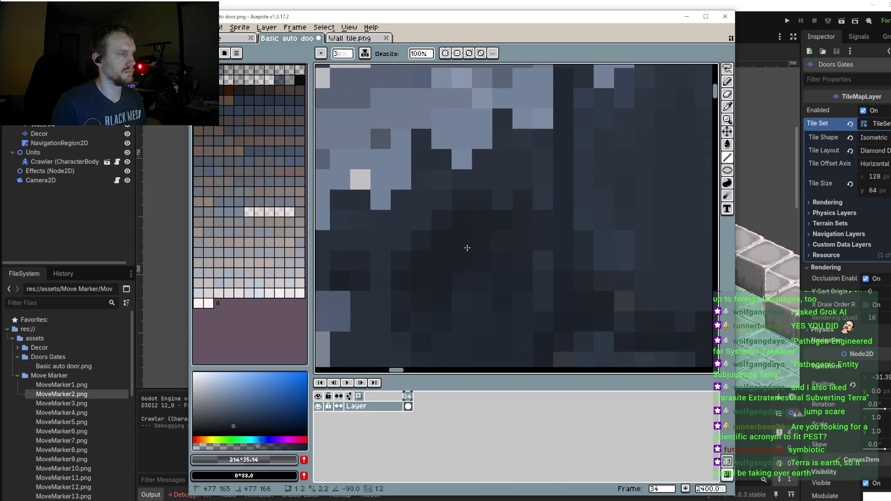
scroll(511, 178, up, 1)
click(408, 198)
drag(371, 158, 424, 232)
click(599, 125)
scroll(550, 232, down, 4)
key(minus)
key(minus)
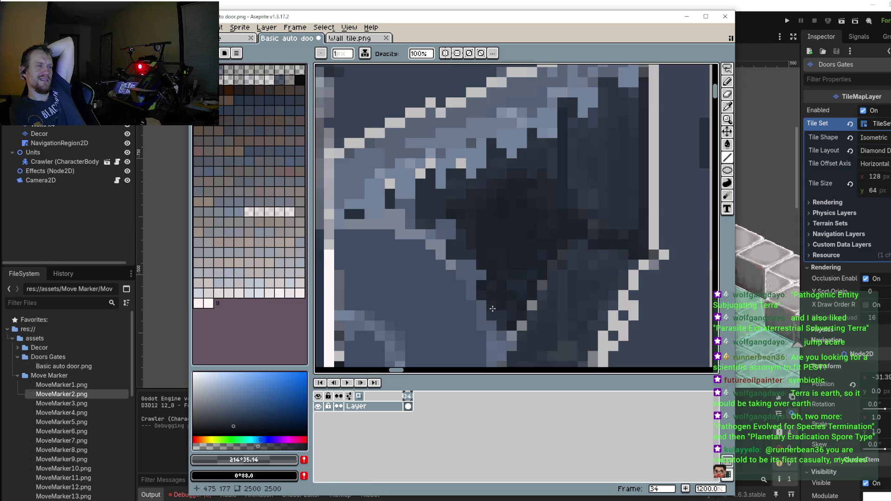
Step: Darken individual stray light pixels inside the window opening
drag(461, 235, 455, 254)
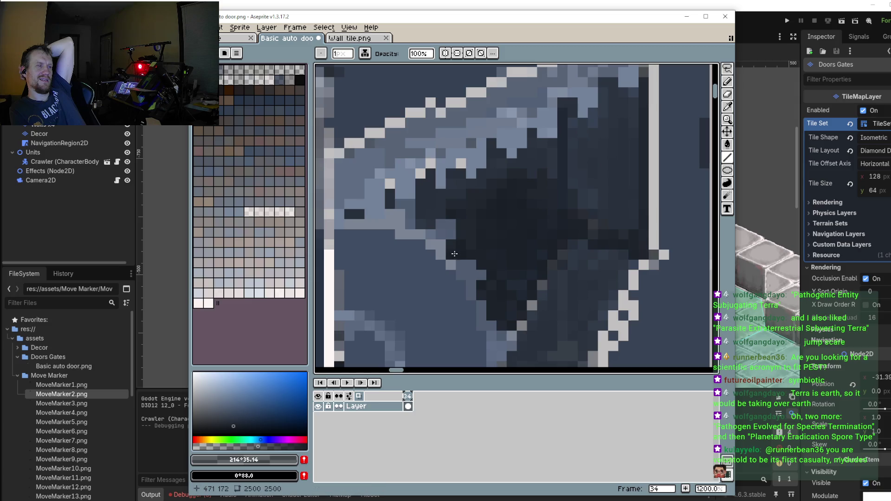
mouse_move(476, 188)
mouse_down()
mouse_move(538, 154)
mouse_move(550, 158)
mouse_move(548, 214)
mouse_move(527, 277)
mouse_up()
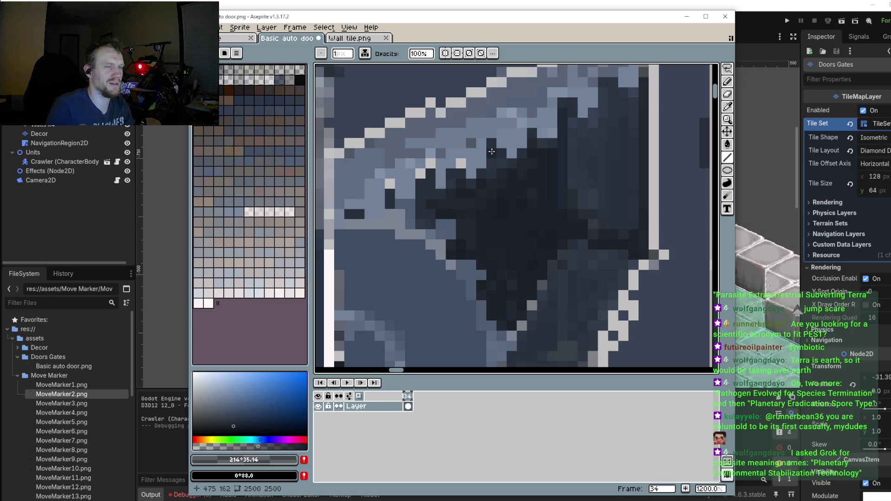
scroll(554, 221, down, 4)
scroll(553, 221, down, 2)
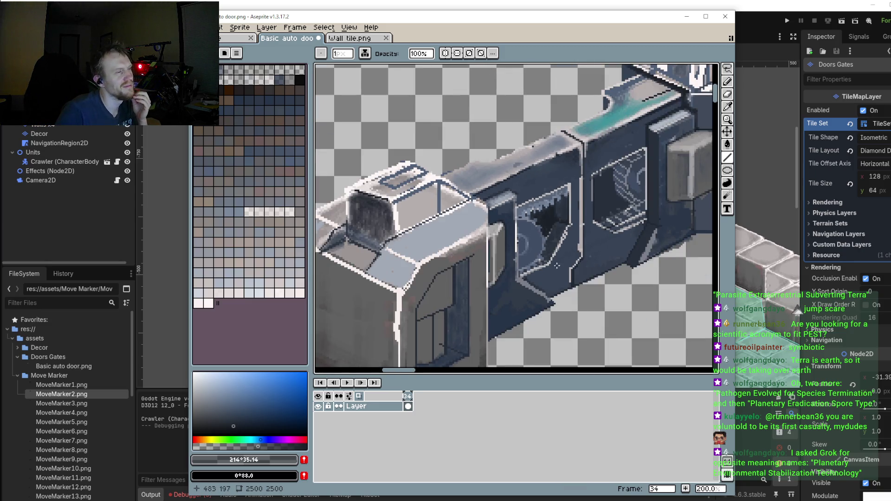
scroll(543, 206, up, 2)
scroll(540, 202, up, 1)
scroll(540, 202, up, 2)
scroll(551, 164, up, 2)
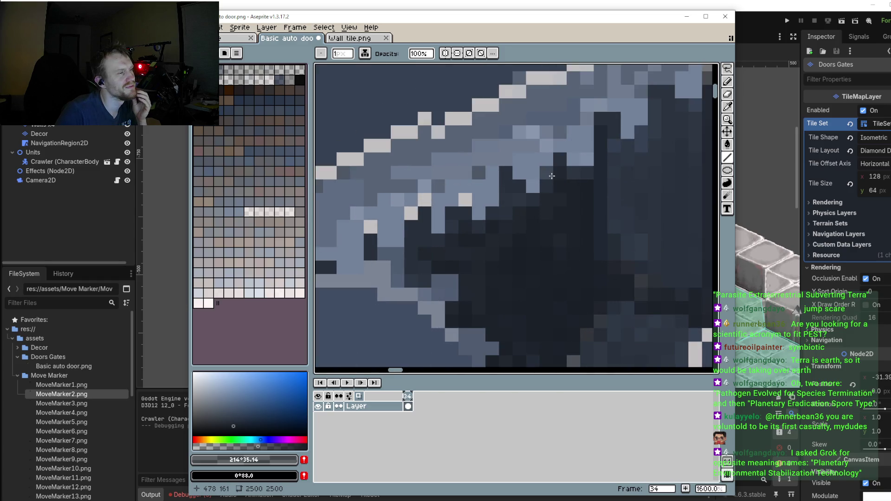
scroll(534, 185, down, 3)
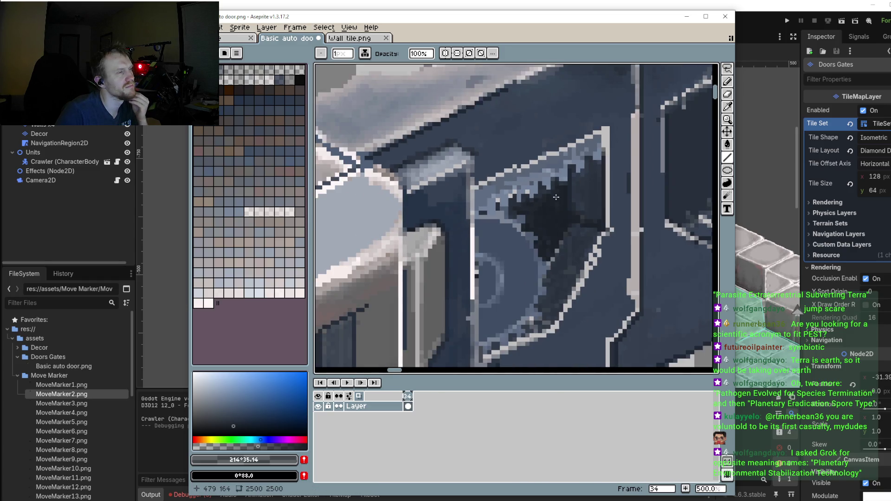
scroll(518, 204, down, 1)
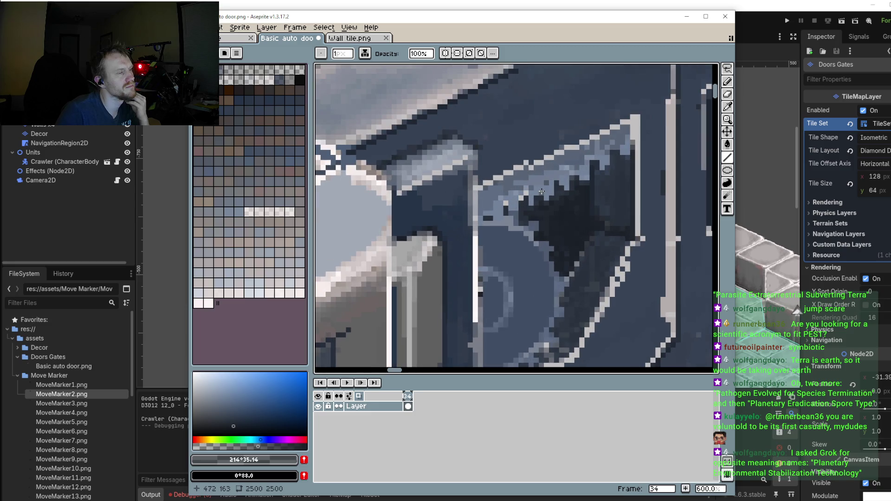
scroll(539, 228, up, 4)
click(500, 176)
click(459, 188)
click(444, 212)
scroll(464, 211, down, 4)
scroll(492, 211, up, 4)
click(500, 223)
scroll(569, 230, down, 6)
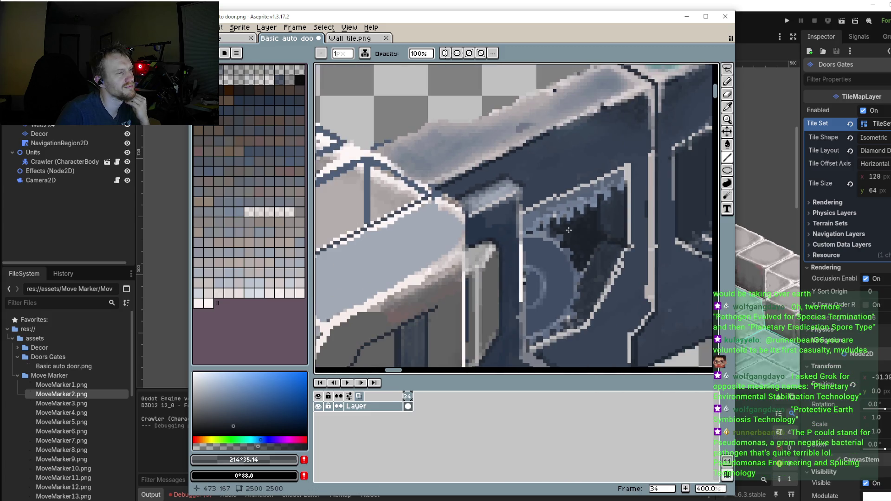
scroll(557, 232, up, 3)
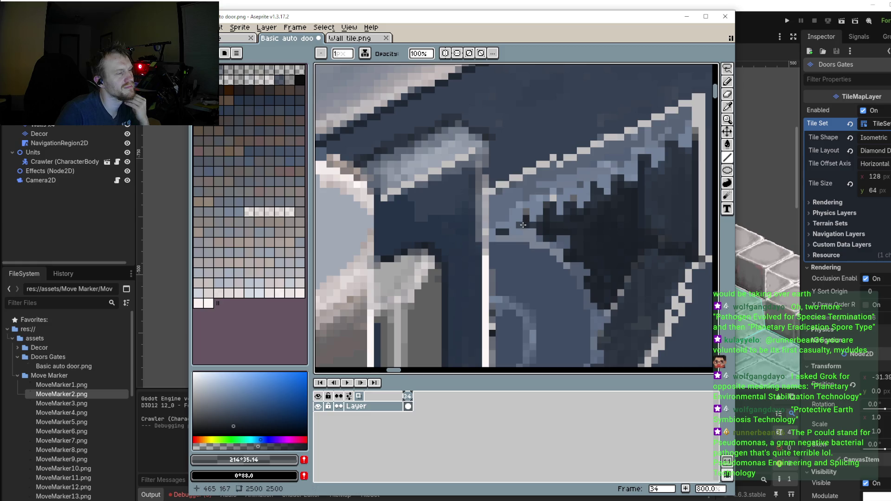
Step: Darken the remaining light interior pixels and stroke dark along the window's inner diagonal edge
click(596, 213)
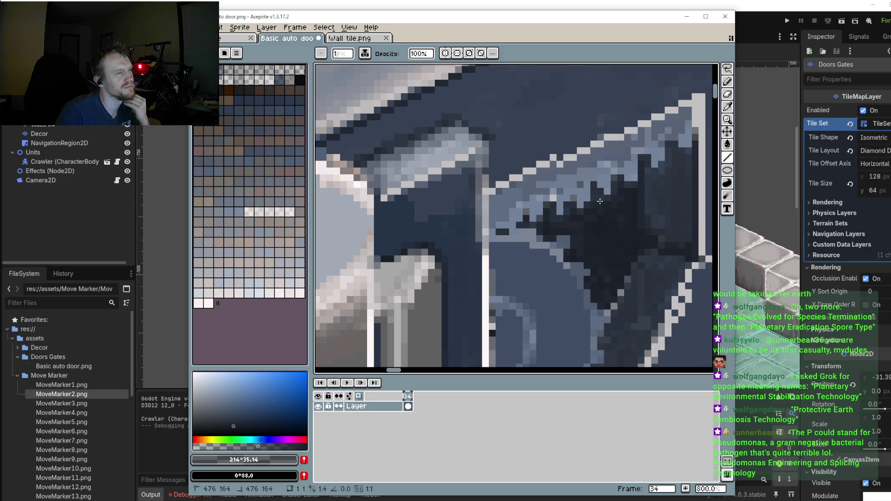
click(605, 281)
scroll(599, 278, up, 1)
scroll(592, 260, up, 2)
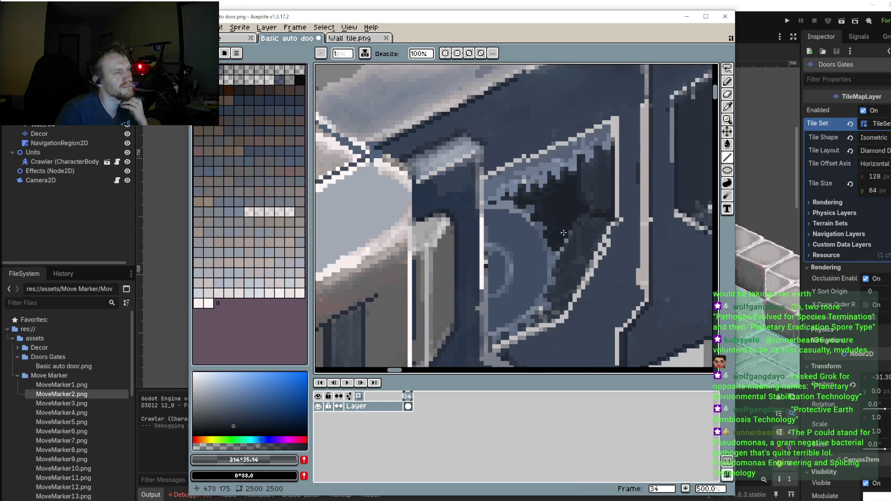
scroll(585, 244, up, 1)
scroll(579, 231, up, 1)
click(579, 231)
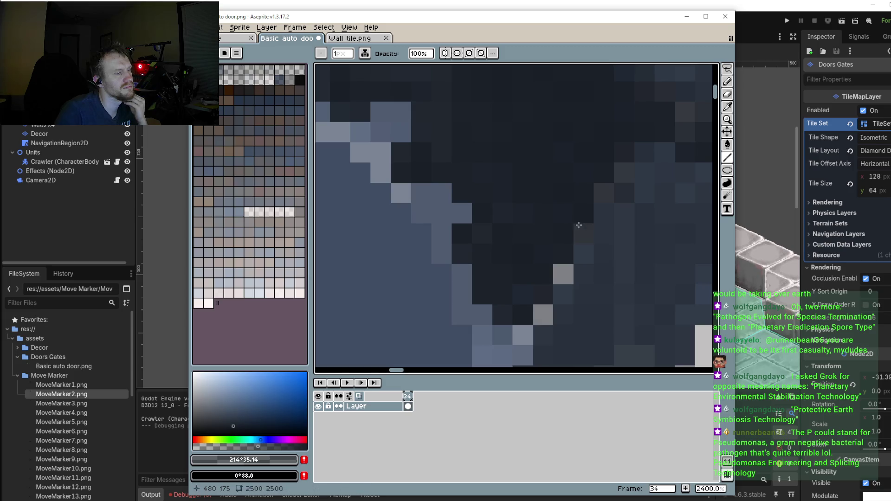
click(564, 273)
click(563, 273)
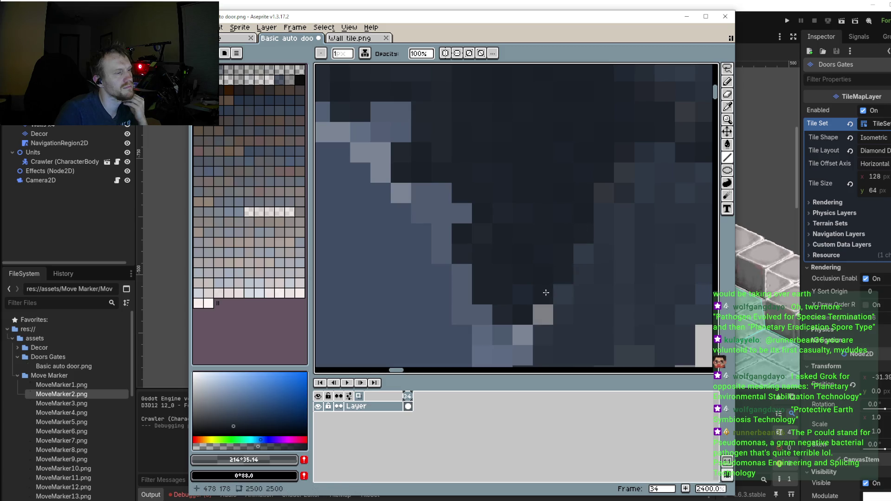
scroll(527, 314, down, 4)
scroll(553, 267, down, 4)
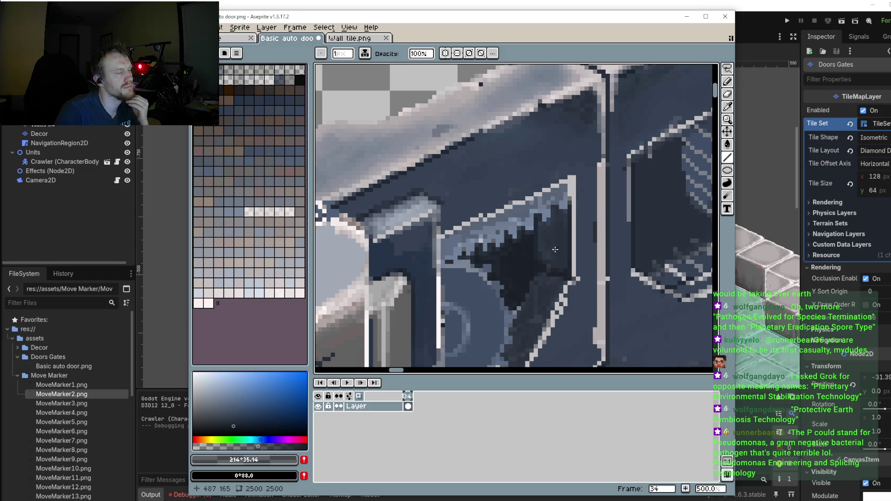
scroll(547, 282, up, 1)
scroll(511, 251, up, 4)
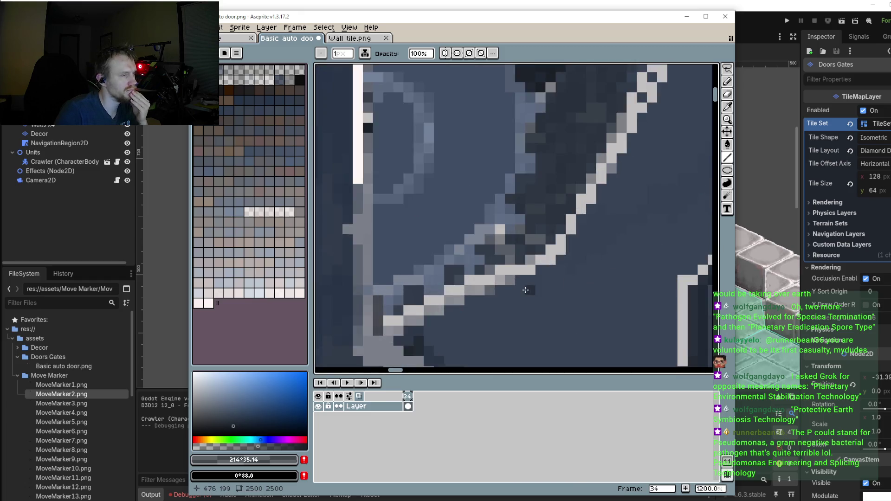
scroll(500, 239, up, 2)
mouse_move(500, 239)
mouse_down()
mouse_move(496, 216)
mouse_move(522, 218)
mouse_move(484, 232)
mouse_move(487, 258)
mouse_move(523, 222)
mouse_move(531, 250)
mouse_up()
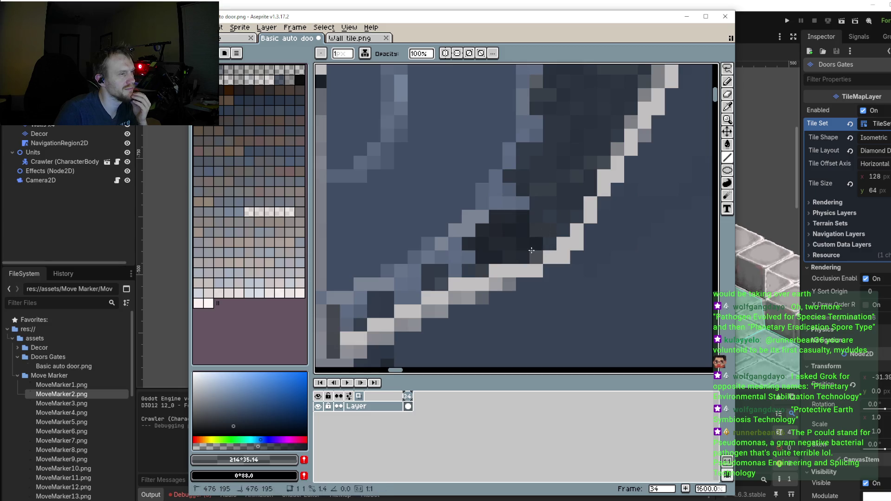
mouse_move(540, 220)
mouse_down()
mouse_move(552, 232)
mouse_move(536, 260)
mouse_up()
mouse_move(536, 200)
mouse_down()
mouse_move(560, 224)
mouse_move(524, 190)
mouse_move(582, 176)
mouse_move(574, 162)
mouse_move(518, 163)
mouse_move(594, 163)
mouse_move(592, 153)
mouse_move(560, 149)
mouse_move(563, 122)
mouse_move(578, 135)
mouse_move(601, 123)
mouse_move(590, 138)
mouse_move(603, 151)
mouse_move(617, 124)
mouse_up()
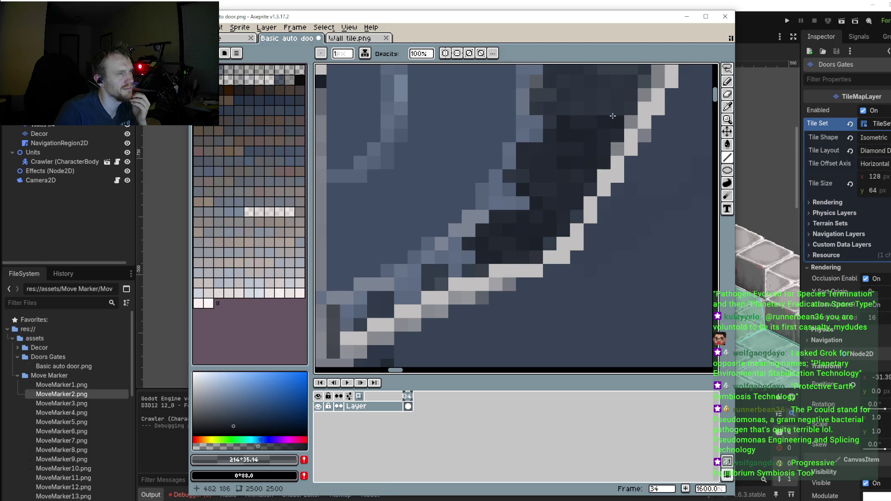
scroll(601, 155, down, 4)
scroll(601, 155, down, 1)
scroll(603, 177, down, 1)
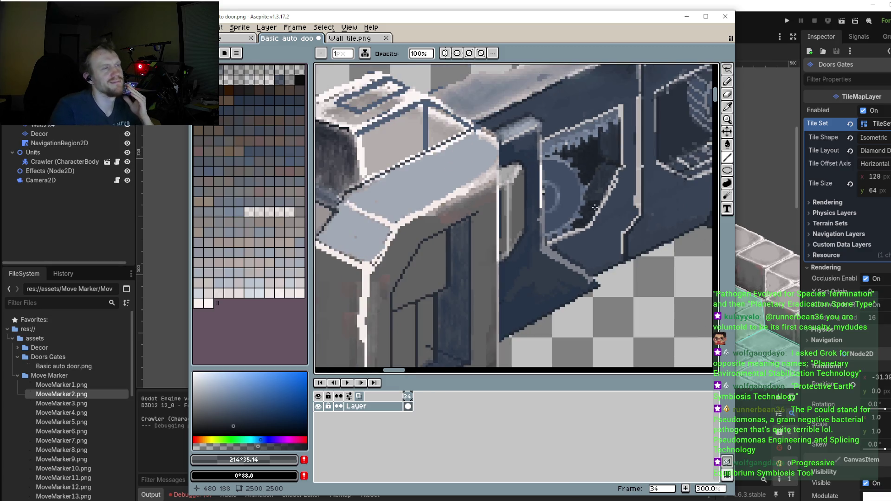
Step: Darken the interior pixel columns beside the light diagonal strut with vertical strokes, then set a 3px brush
scroll(613, 204, up, 3)
scroll(613, 204, up, 4)
click(477, 198)
mouse_move(463, 197)
mouse_down()
mouse_move(463, 184)
mouse_move(476, 228)
mouse_up()
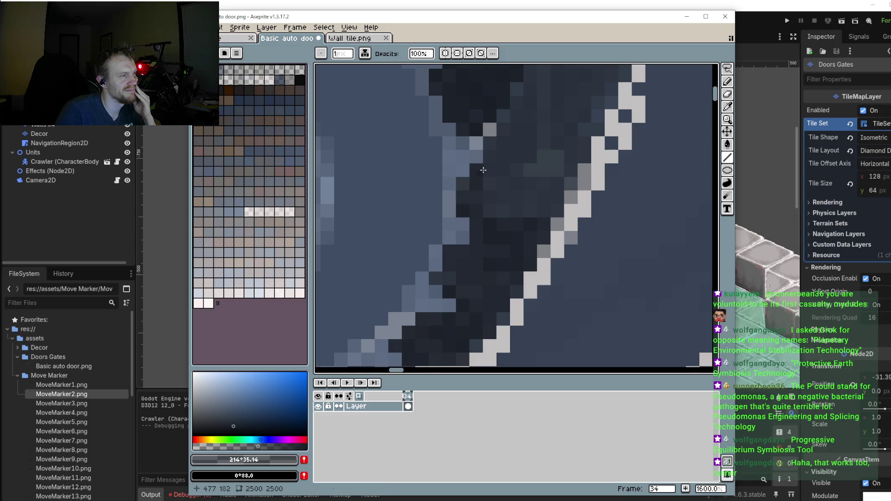
drag(491, 167, 491, 213)
drag(508, 130, 505, 216)
mouse_move(518, 136)
mouse_down()
mouse_move(517, 219)
mouse_move(531, 219)
mouse_up()
mouse_move(545, 152)
mouse_down()
mouse_move(545, 209)
mouse_move(571, 202)
mouse_move(527, 232)
mouse_move(544, 223)
mouse_move(566, 233)
mouse_move(532, 294)
mouse_up()
scroll(570, 186, down, 3)
scroll(549, 192, up, 2)
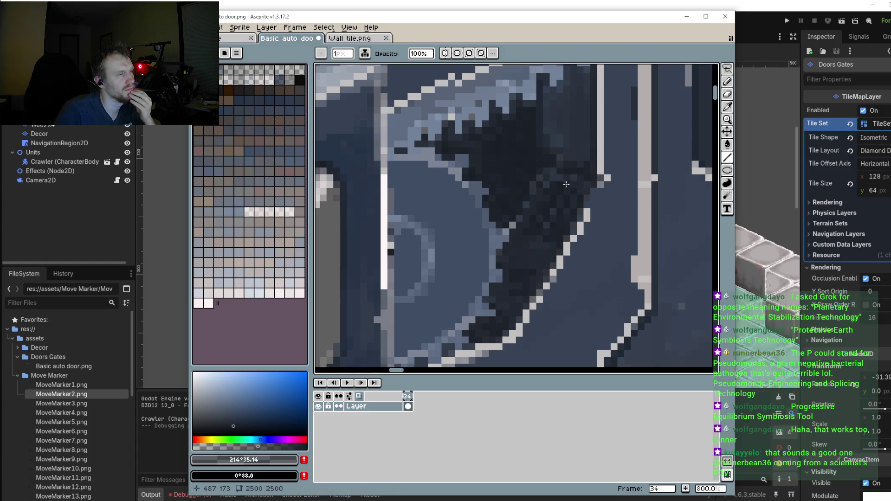
scroll(534, 184, down, 5)
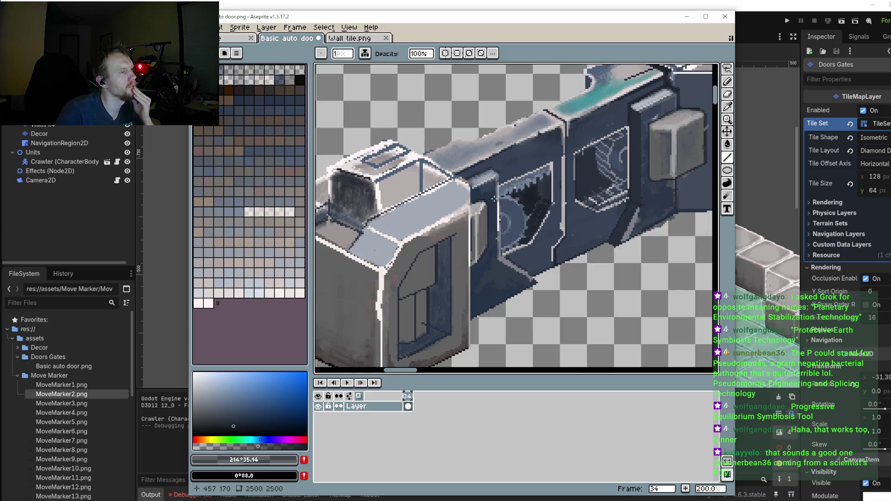
scroll(494, 198, up, 1)
scroll(519, 220, up, 2)
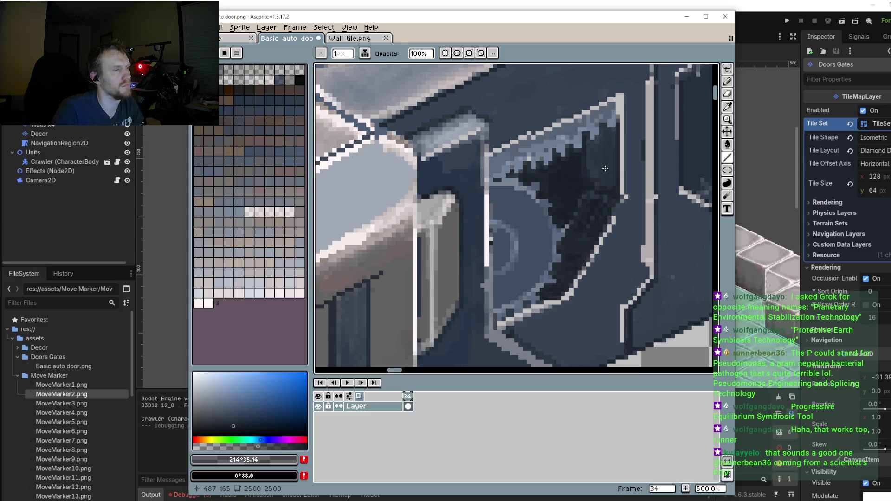
key(plus)
key(plus)
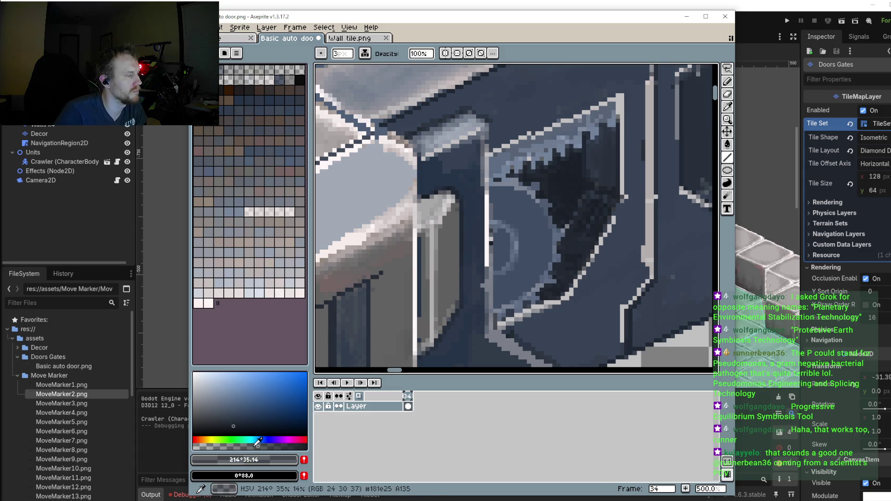
Step: Repaint some dark window-interior pixels in a slightly lighter blue-grey
click(235, 420)
scroll(604, 241, up, 2)
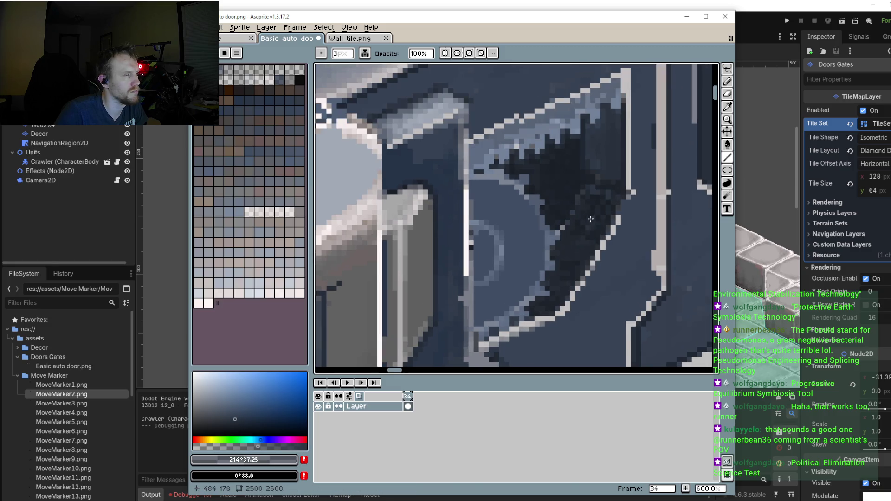
scroll(576, 241, up, 2)
drag(611, 173, 555, 296)
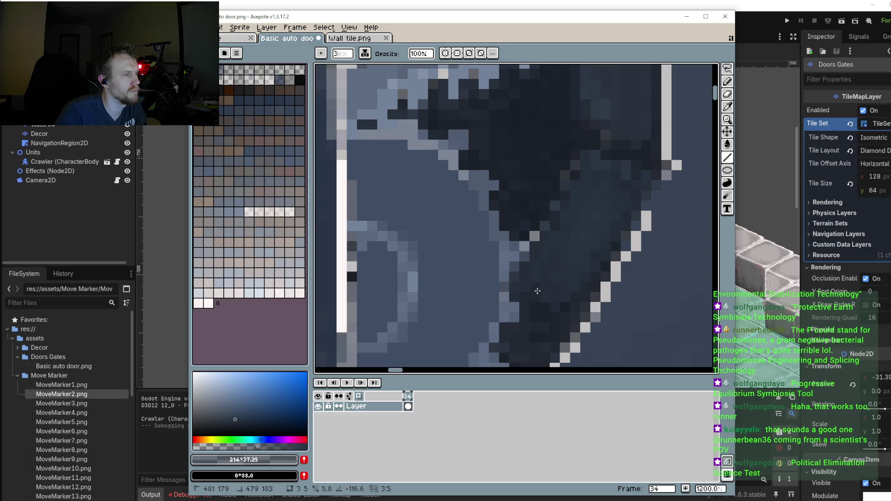
drag(613, 239, 619, 146)
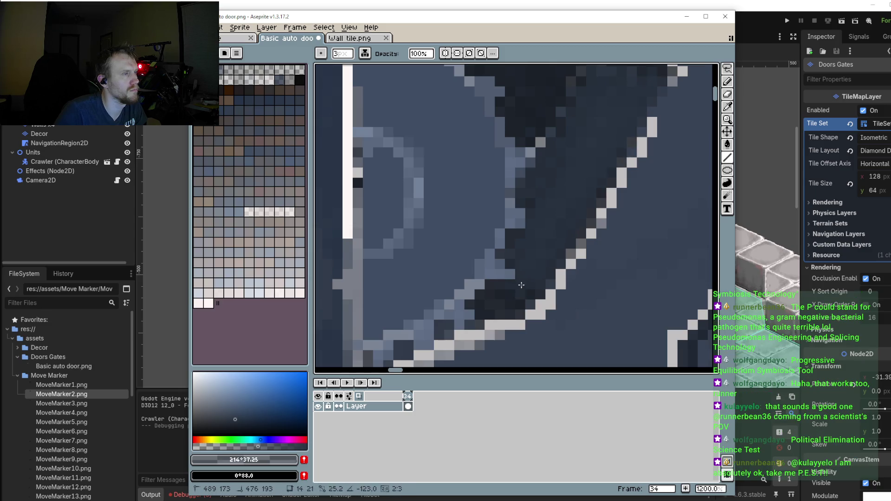
Step: Eyedrop the dark navy #1a2128 from inside the door window
scroll(532, 282, up, 2)
scroll(544, 270, up, 2)
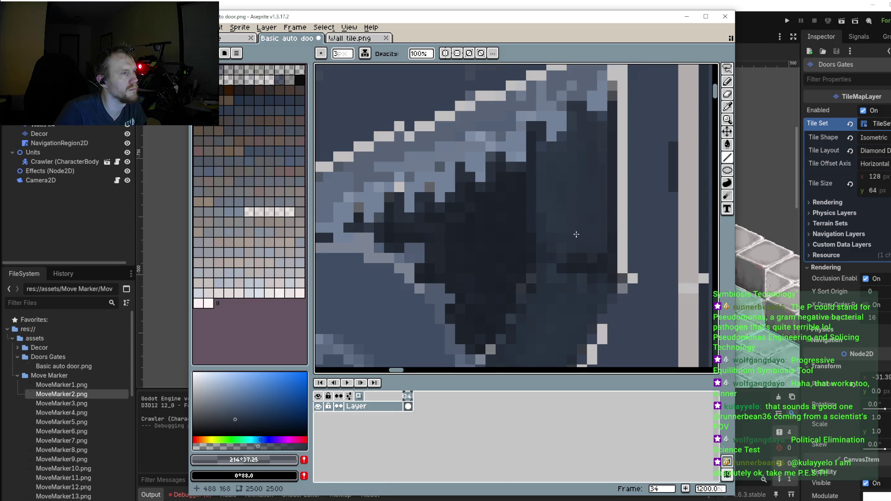
scroll(511, 209, down, 5)
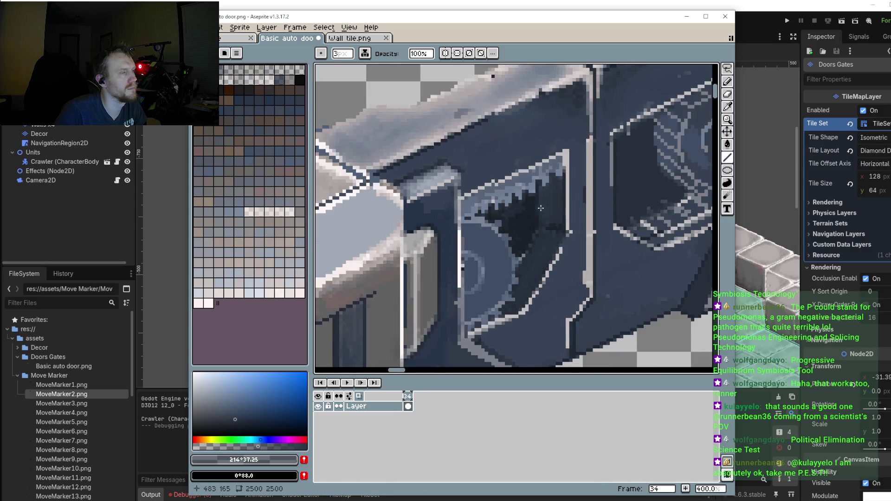
scroll(541, 209, down, 3)
scroll(541, 210, up, 1)
scroll(539, 218, up, 2)
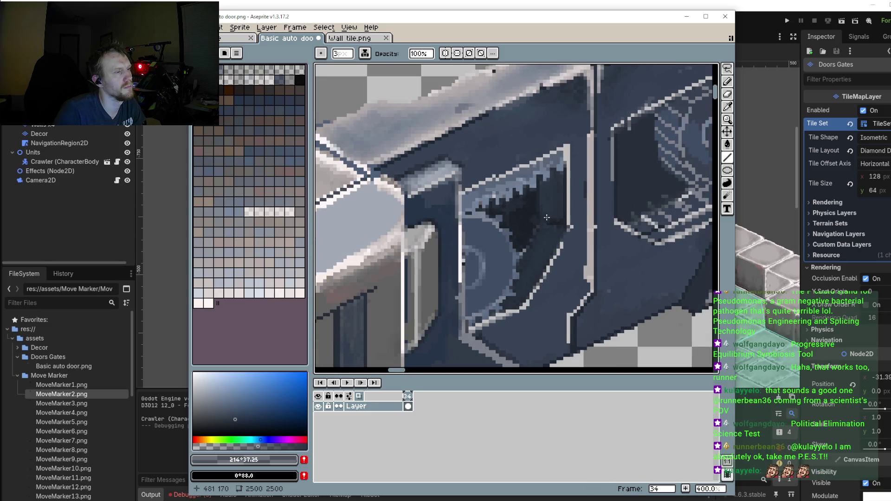
scroll(547, 217, up, 1)
scroll(602, 200, up, 1)
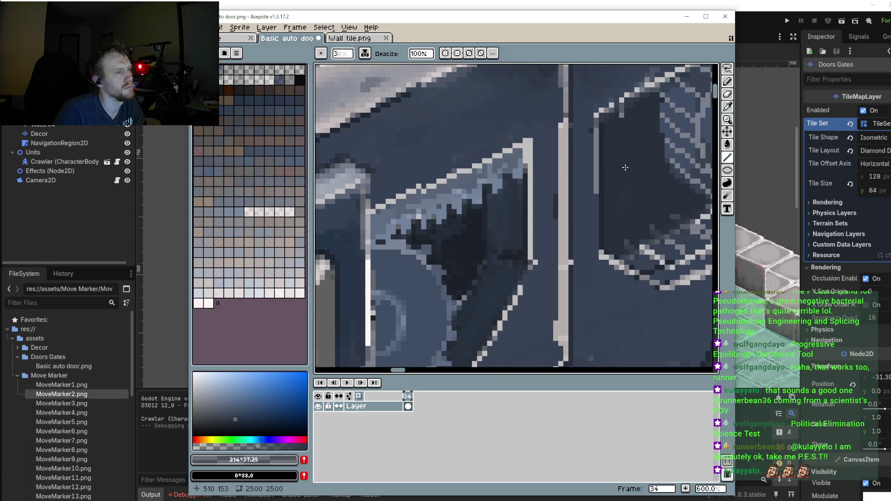
scroll(625, 194, down, 1)
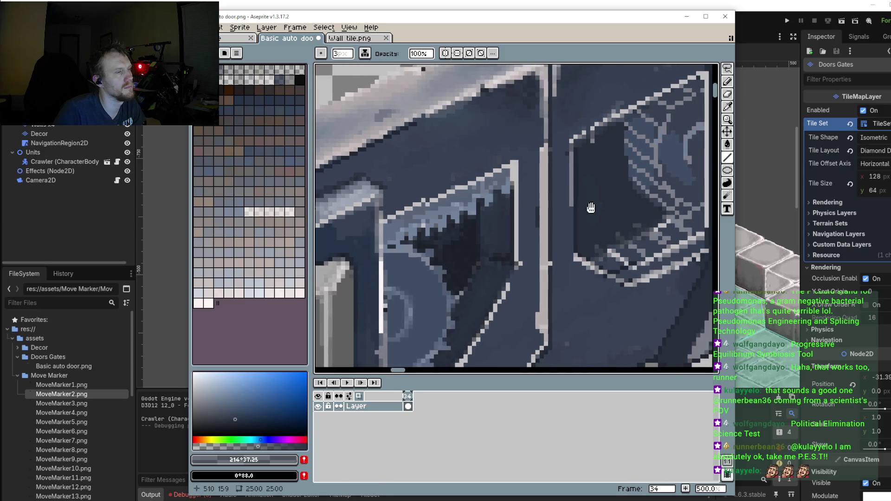
scroll(532, 185, up, 1)
scroll(463, 193, down, 1)
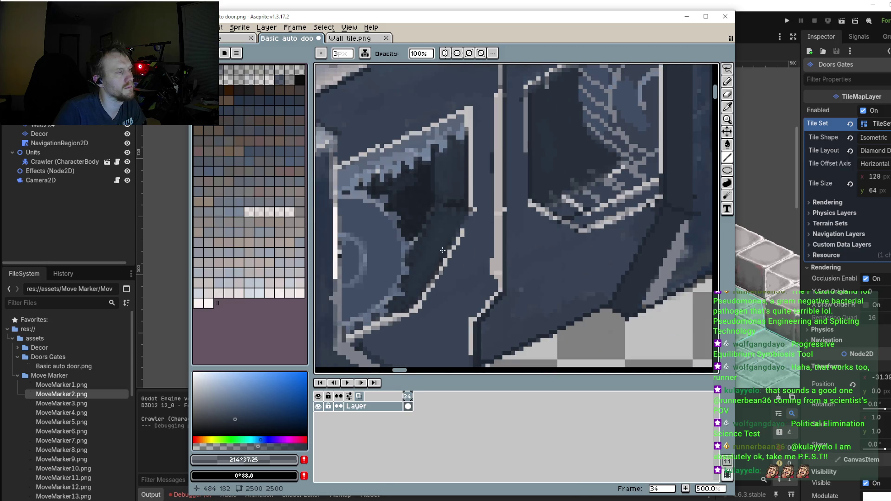
key(i)
click(422, 197)
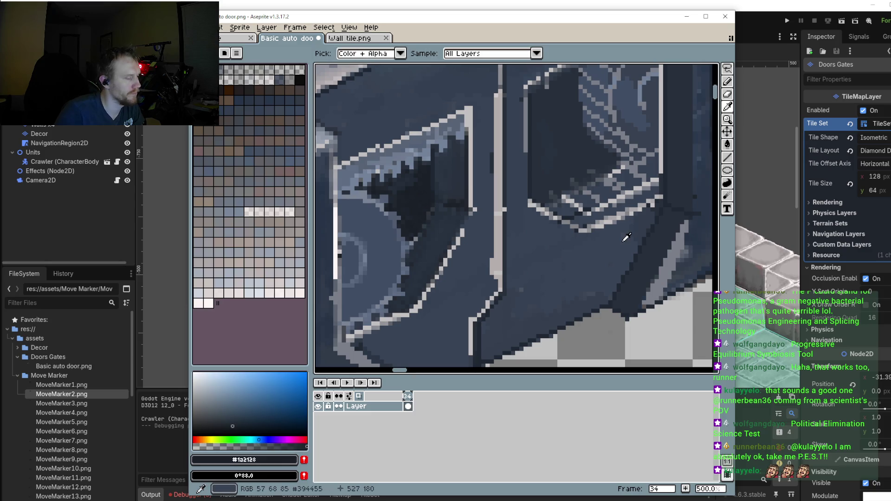
Step: With the Pencil, darken the upper and lower strut outline pixels in #1a2128
scroll(626, 237, up, 2)
key(b)
scroll(625, 235, up, 2)
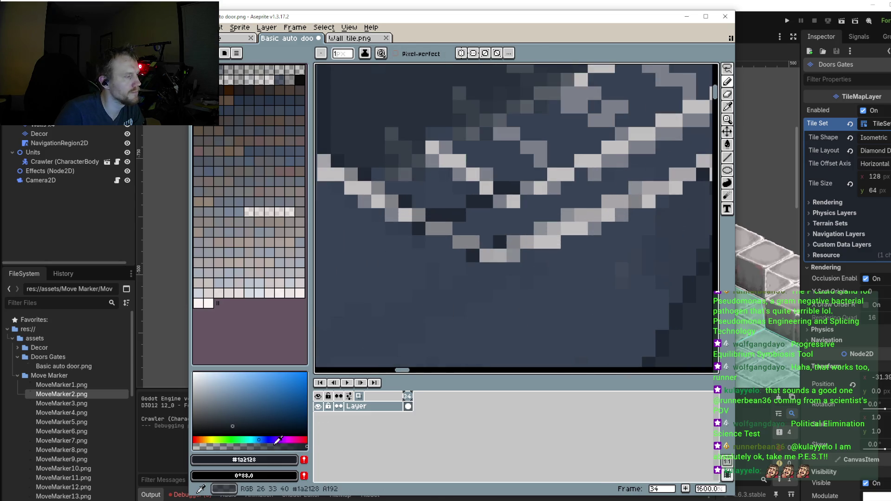
click(554, 215)
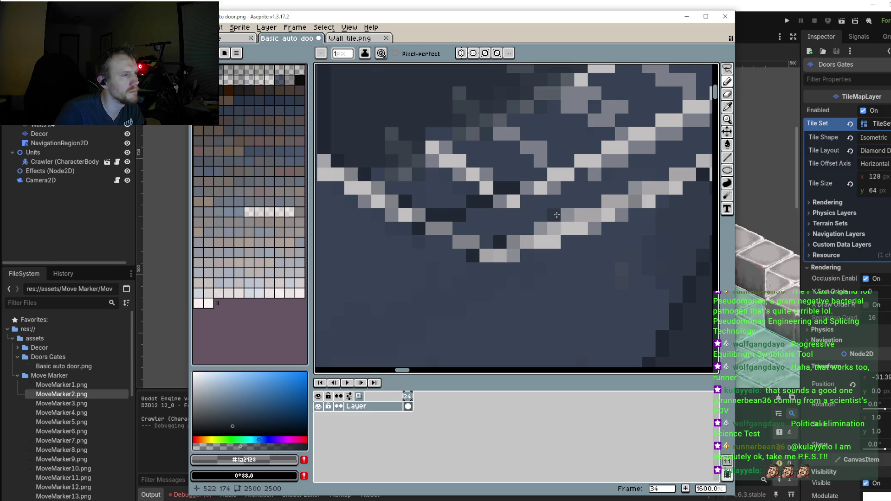
drag(570, 202, 688, 160)
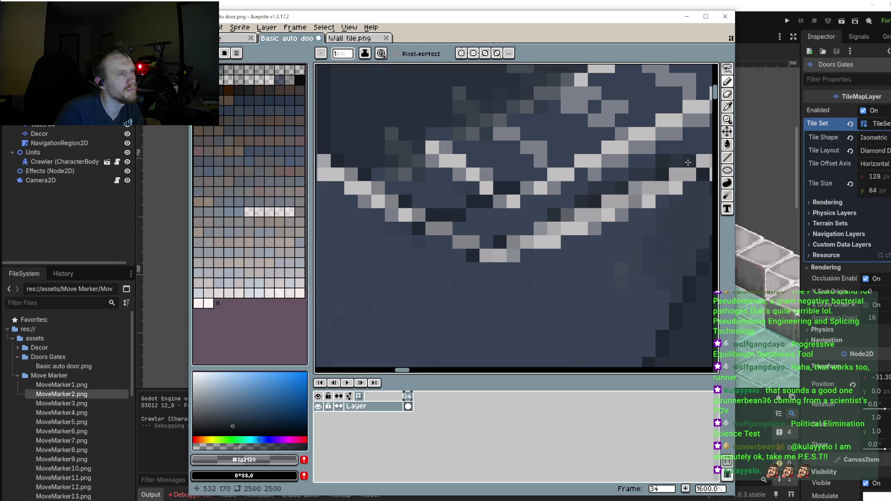
drag(624, 188, 631, 169)
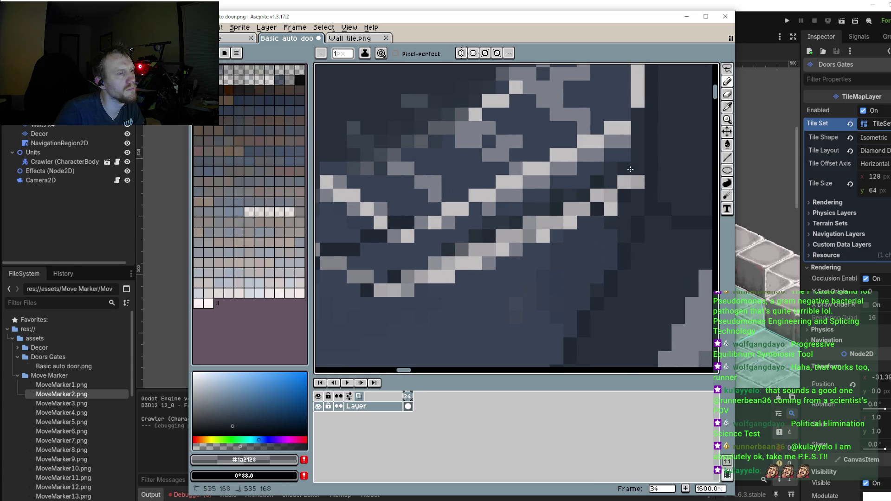
click(462, 250)
drag(449, 250, 435, 250)
click(424, 259)
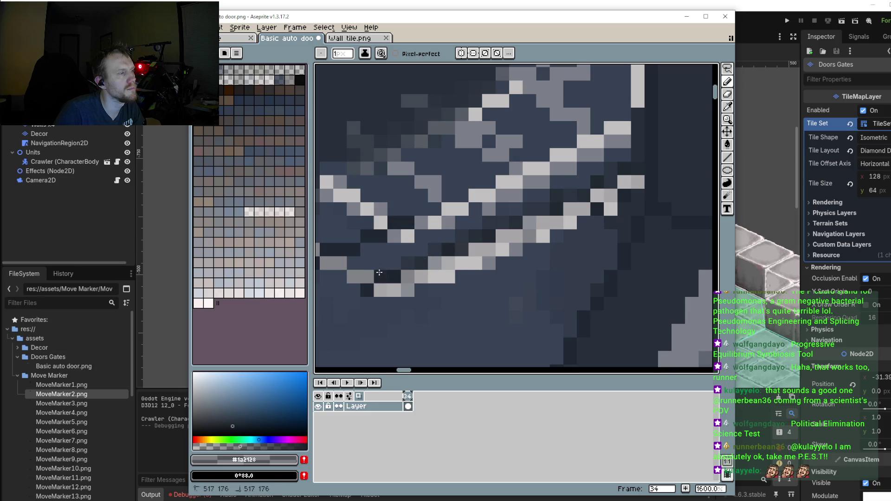
Step: Fill a run of dark #1a2128 pixels into the window interior
scroll(388, 229, down, 4)
scroll(418, 218, up, 1)
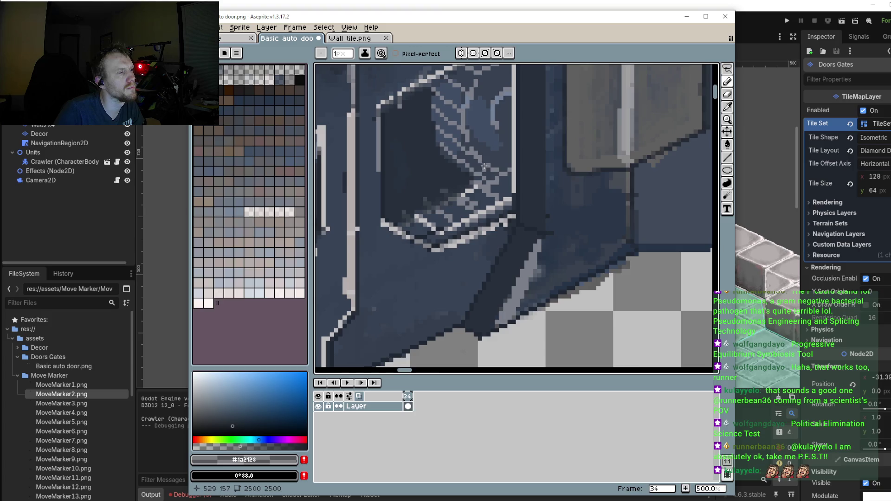
scroll(488, 195, up, 2)
scroll(518, 186, up, 2)
drag(517, 187, 571, 195)
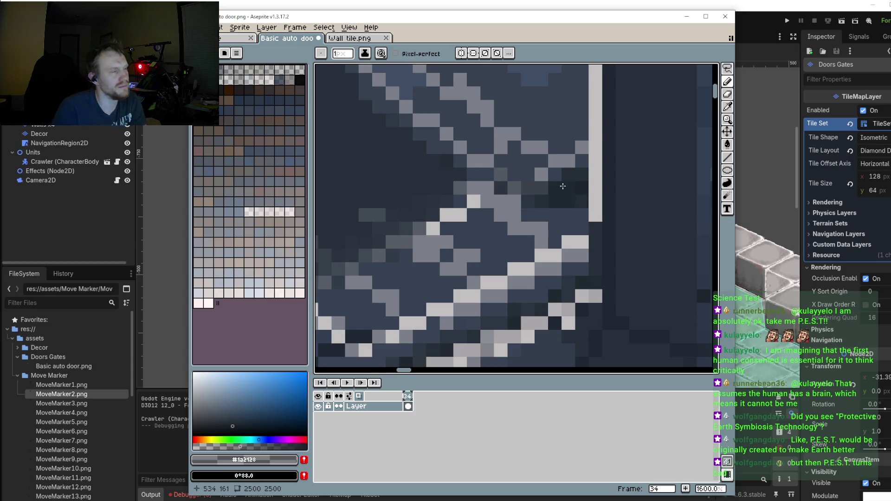
Step: Paint a dark row along the panel's upper edge and darken stray pixels below it
scroll(563, 186, down, 5)
scroll(560, 190, up, 1)
scroll(557, 195, up, 3)
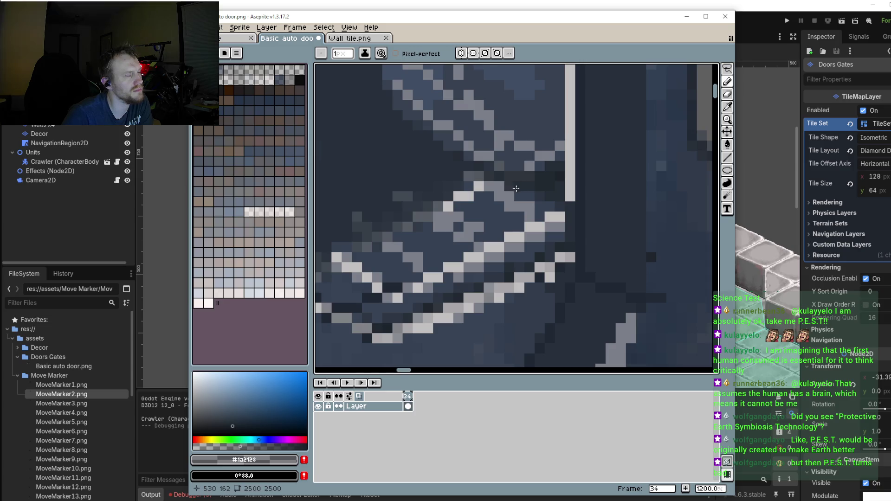
scroll(543, 199, down, 1)
scroll(549, 205, up, 2)
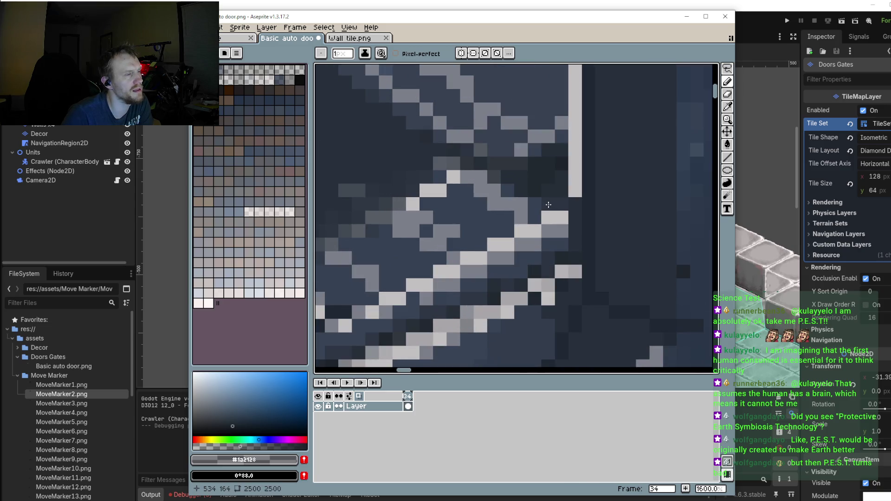
scroll(548, 204, down, 3)
scroll(548, 195, down, 1)
scroll(550, 158, up, 3)
scroll(550, 155, up, 1)
drag(541, 98, 530, 113)
click(553, 125)
click(513, 112)
click(541, 125)
Step: Sample the grey strut colour from the sprite
scroll(533, 160, down, 3)
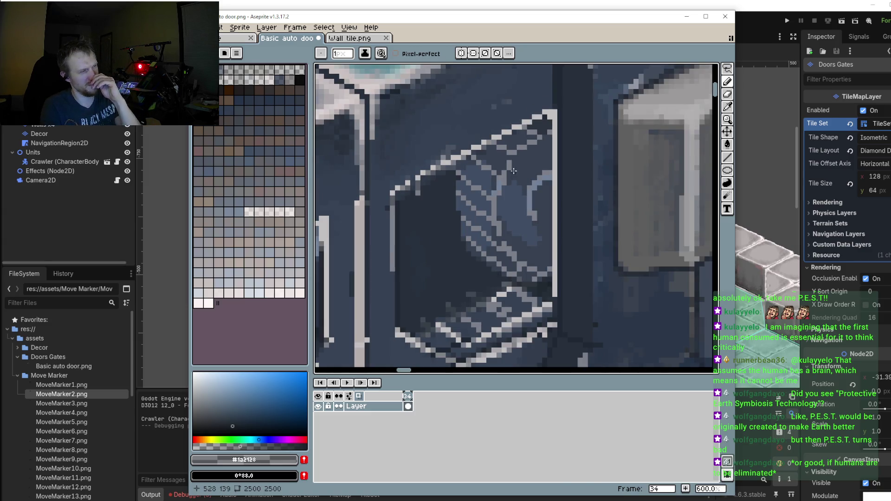
scroll(514, 171, up, 2)
scroll(518, 164, up, 1)
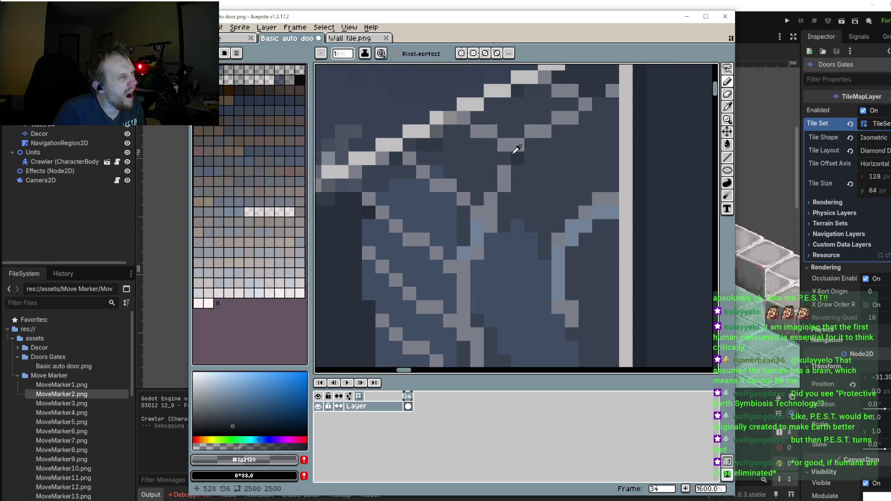
alt+click(511, 142)
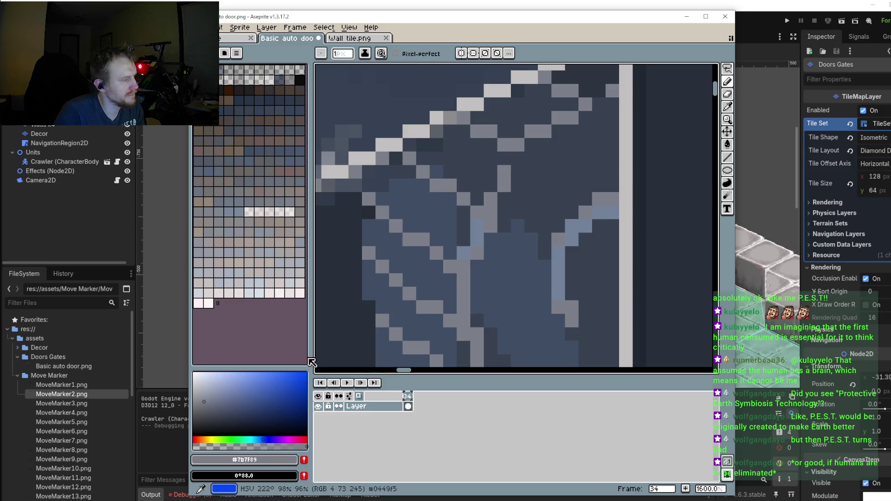
Step: Paint grey #7b7f89 pixels onto the upper part of the strut line
click(495, 160)
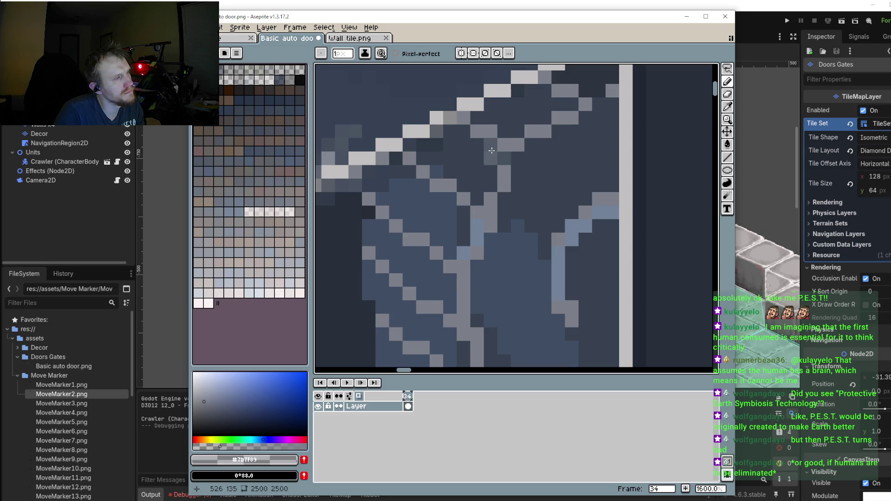
scroll(507, 171, down, 3)
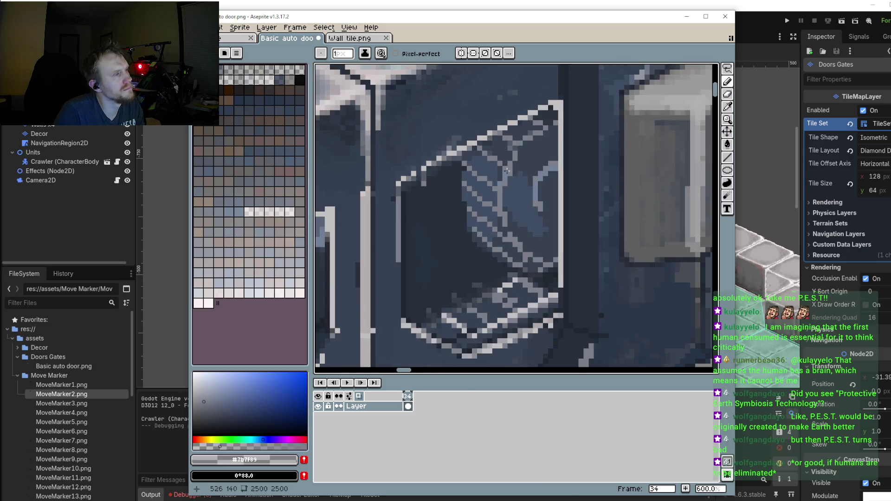
scroll(507, 171, up, 4)
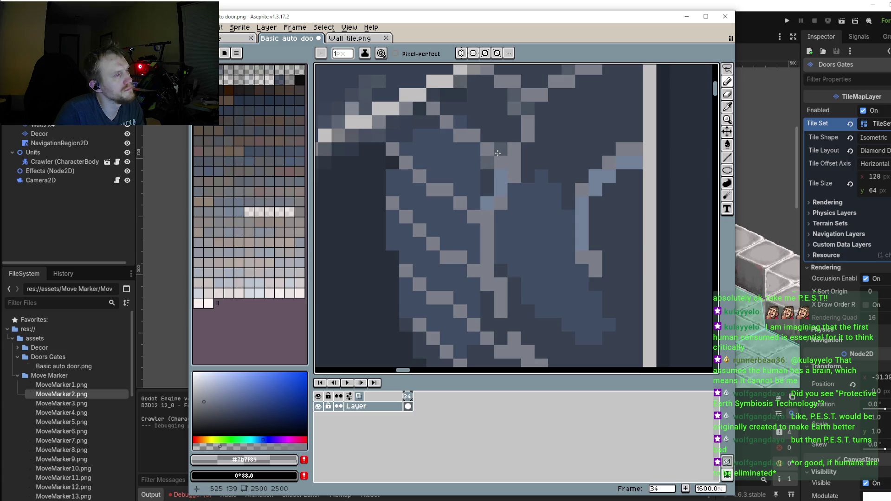
click(473, 202)
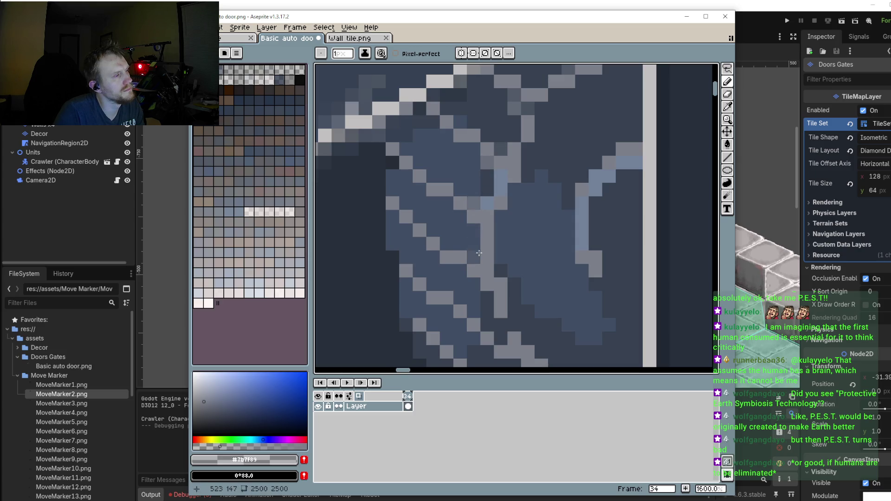
Step: Repaint three pixels at the strut's lower end in grey and review the panel
drag(479, 253, 471, 204)
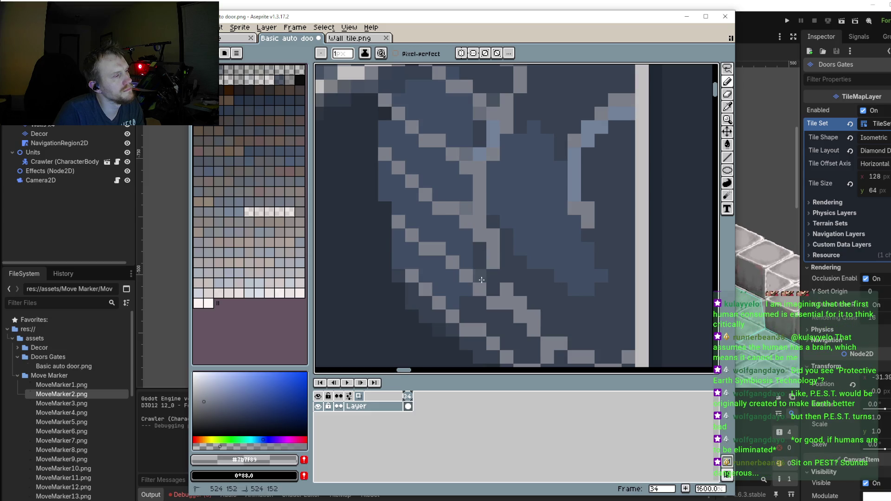
drag(492, 289, 493, 251)
click(497, 253)
click(496, 266)
click(510, 266)
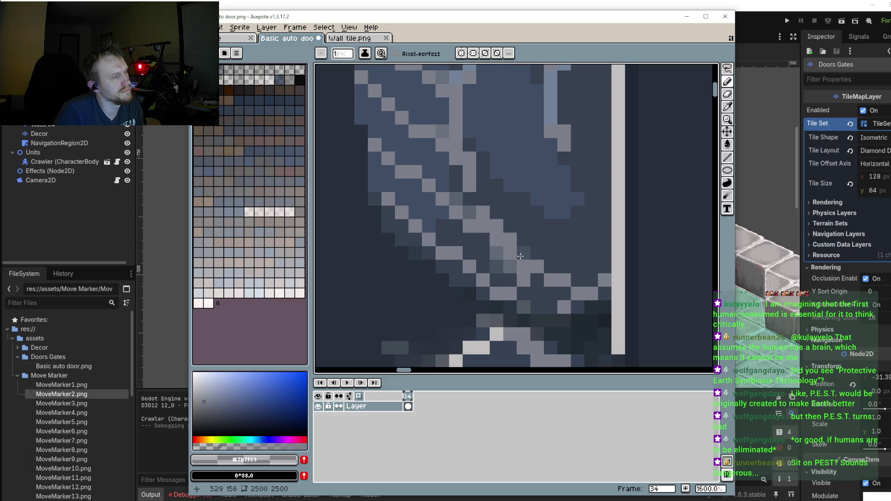
scroll(521, 256, down, 3)
scroll(520, 256, down, 2)
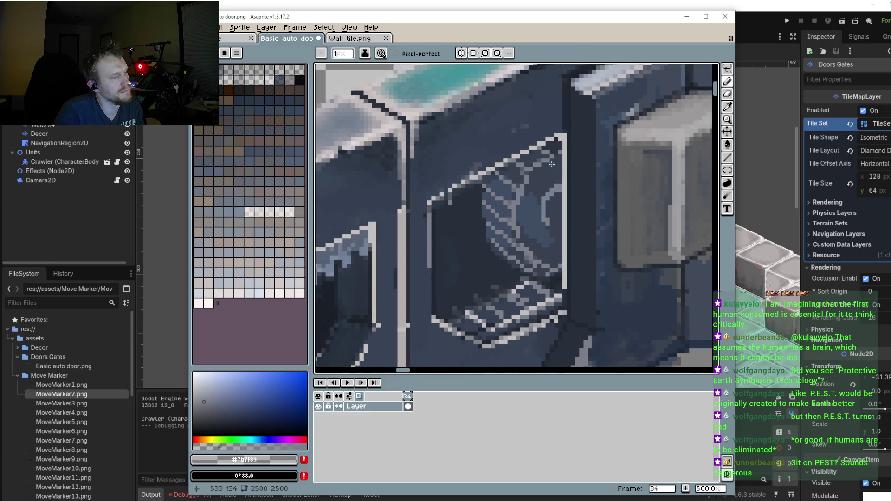
scroll(551, 164, up, 4)
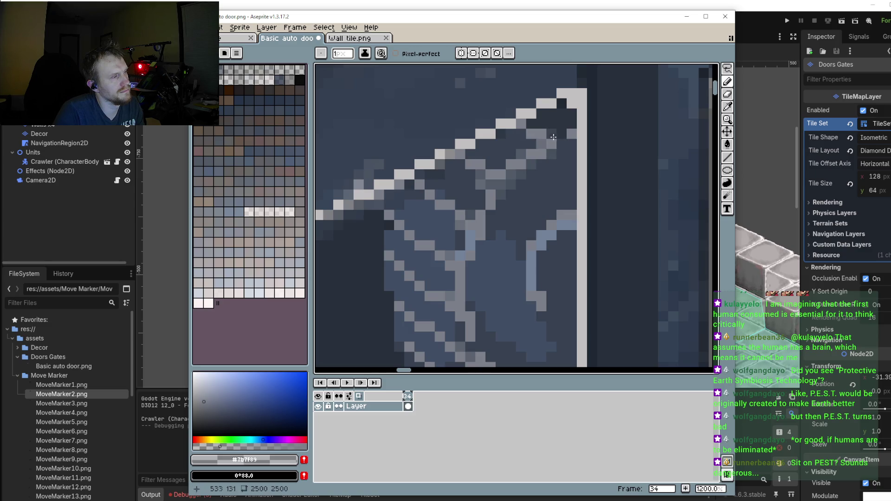
scroll(538, 205, down, 2)
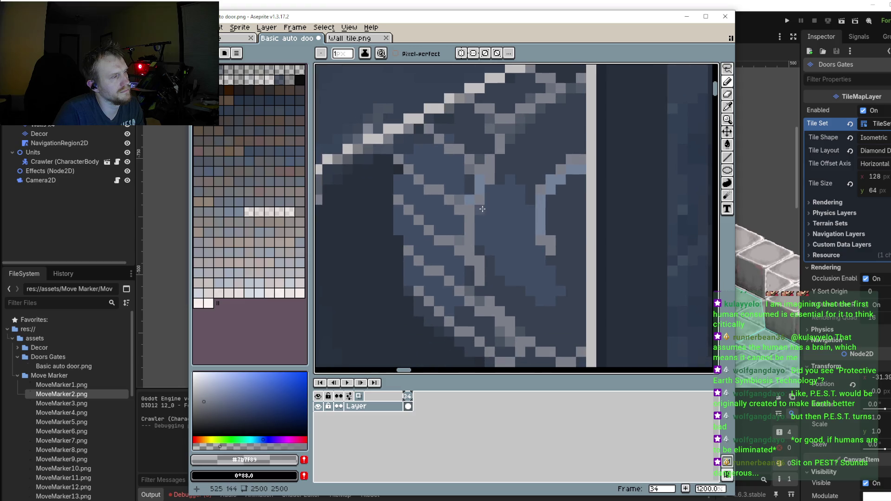
scroll(465, 195, down, 2)
scroll(418, 176, down, 2)
scroll(436, 170, down, 1)
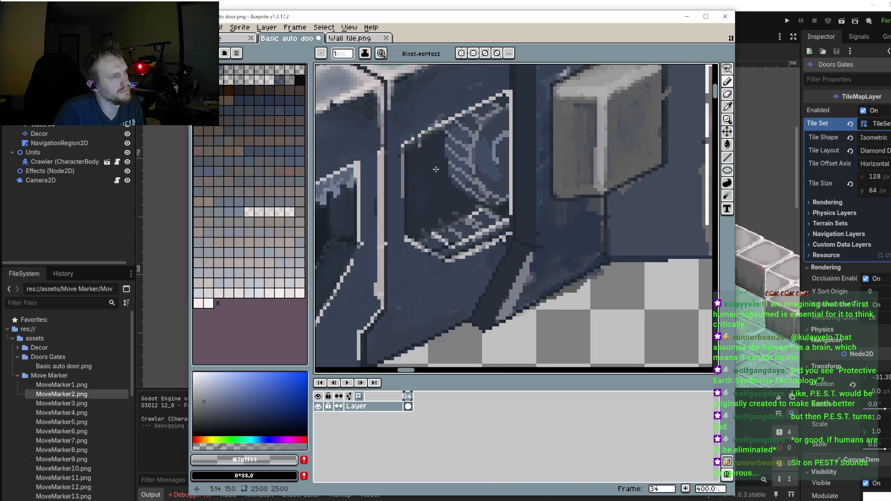
scroll(436, 170, down, 2)
scroll(427, 179, down, 2)
scroll(415, 190, up, 2)
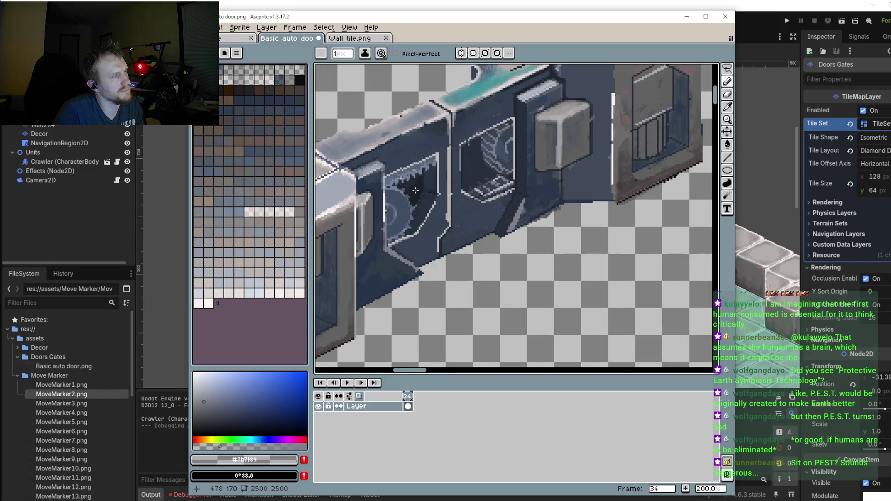
scroll(416, 191, up, 1)
scroll(451, 182, up, 1)
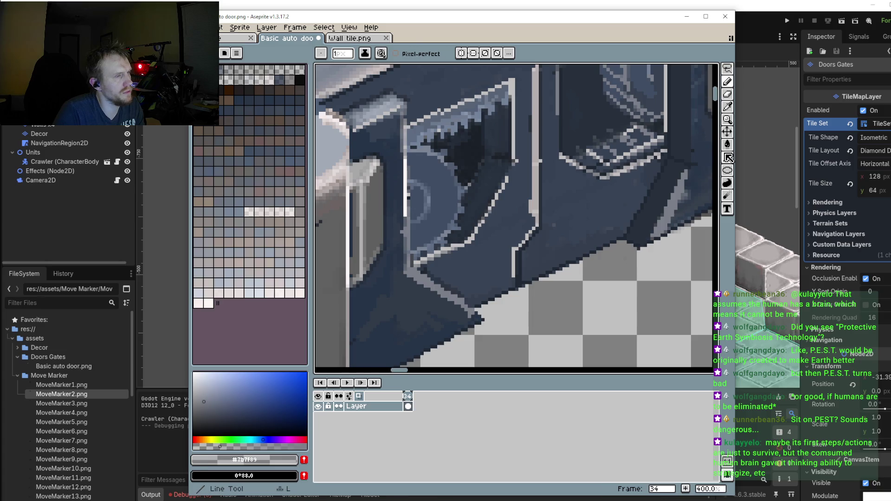
Step: Draw a short panel edge line, then lasso the left window section and shrink it from 23 to 22 px wide
click(727, 158)
drag(454, 181, 449, 183)
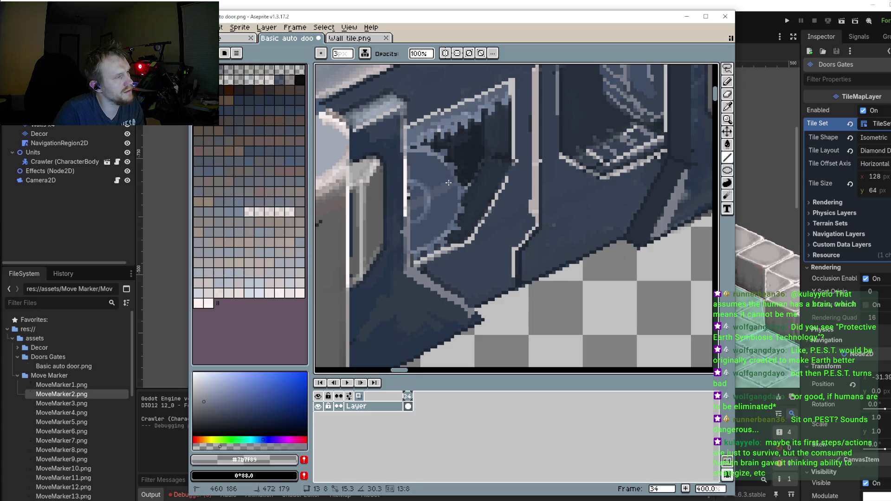
click(728, 68)
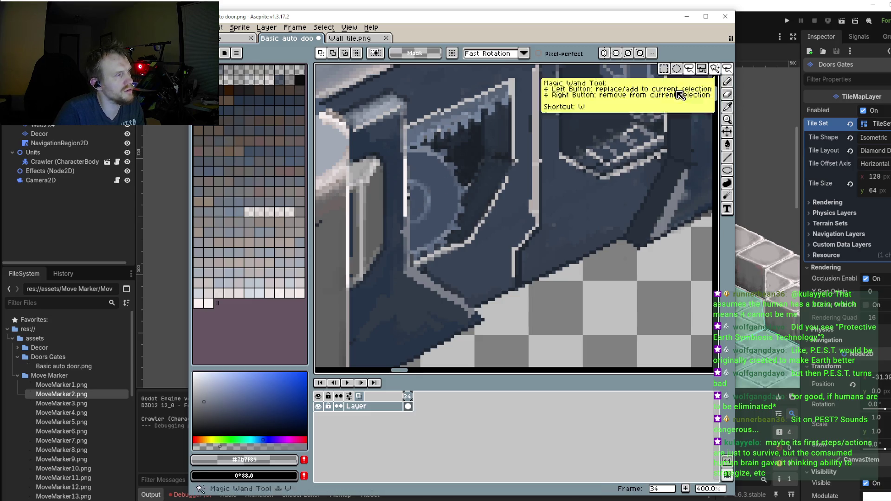
mouse_move(405, 147)
mouse_down()
mouse_move(463, 150)
mouse_move(398, 199)
mouse_move(409, 141)
mouse_up()
drag(479, 201, 470, 204)
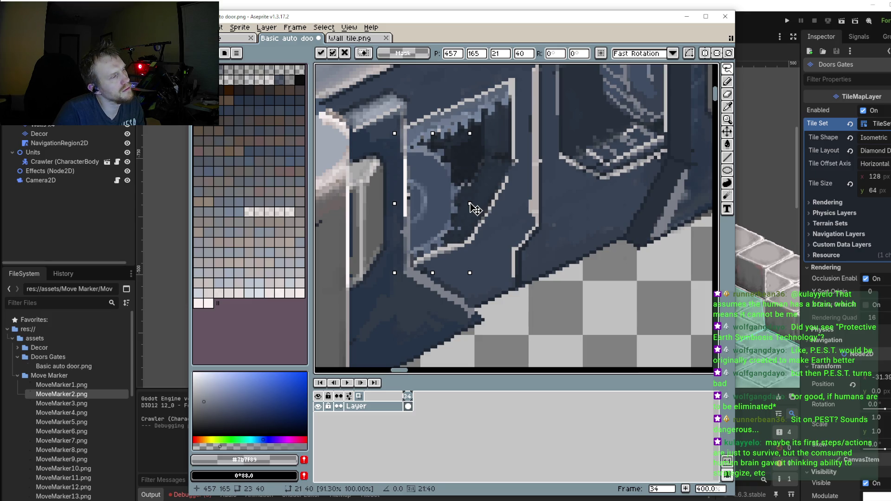
key(Return)
scroll(585, 279, down, 3)
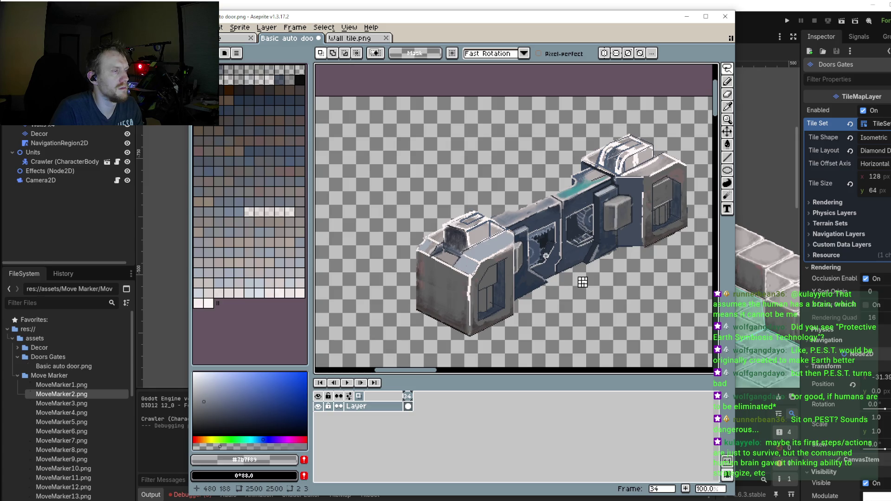
Step: Undo a stray line, set a 1px brush, and sample the door's light grey edge colour
scroll(524, 249, up, 2)
scroll(468, 268, up, 2)
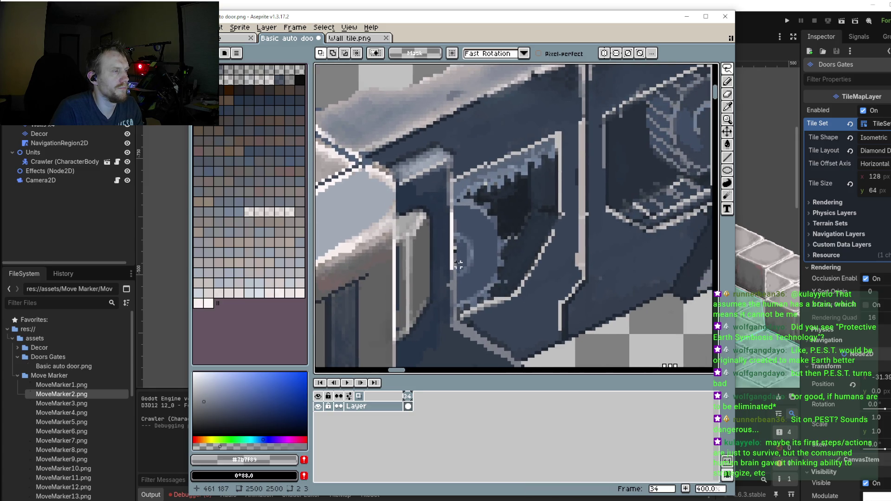
click(727, 157)
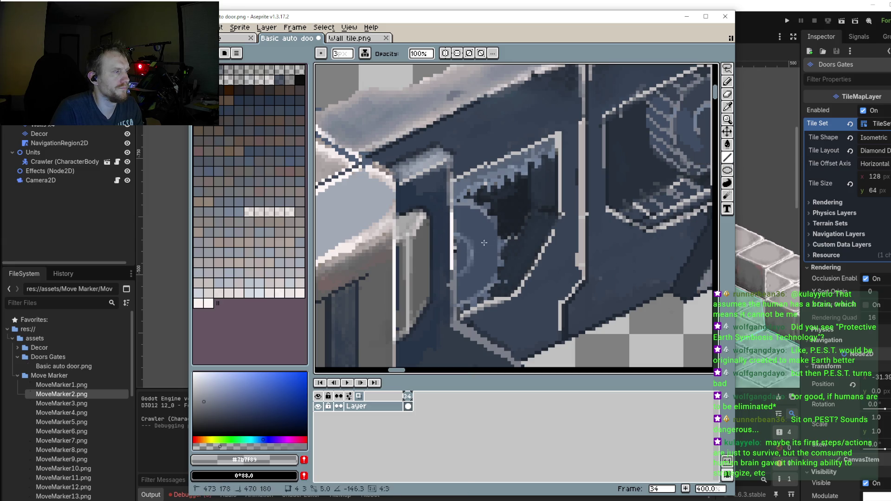
key(ctrl+z)
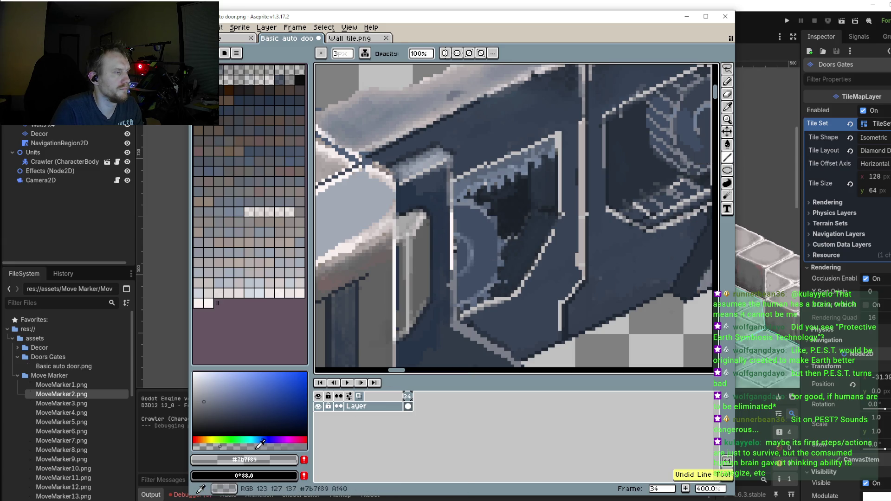
click(257, 445)
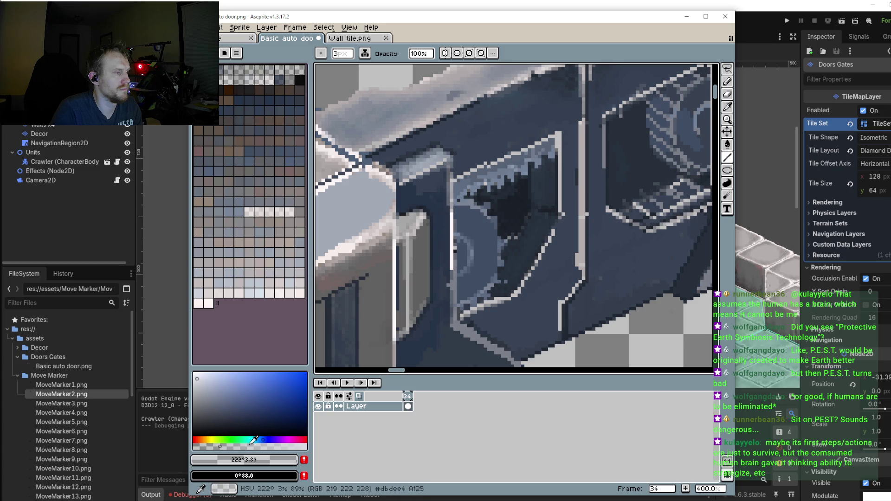
key(minus)
key(minus)
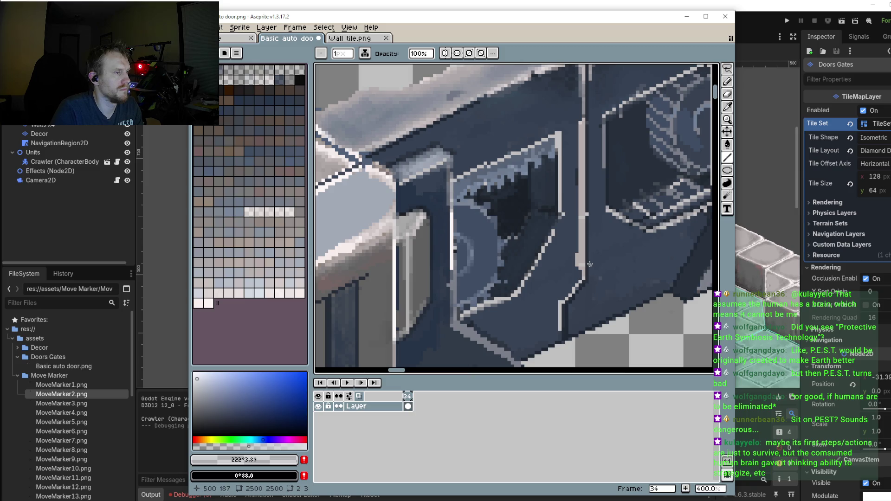
key(i)
click(247, 260)
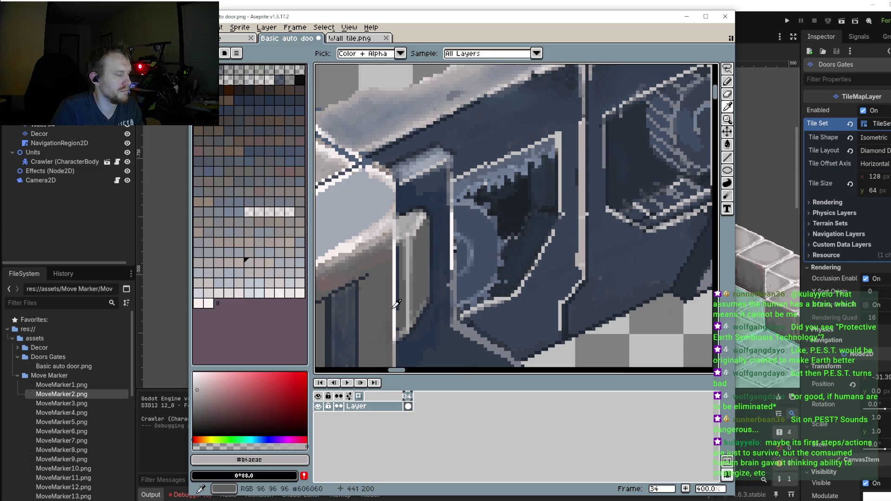
key(b)
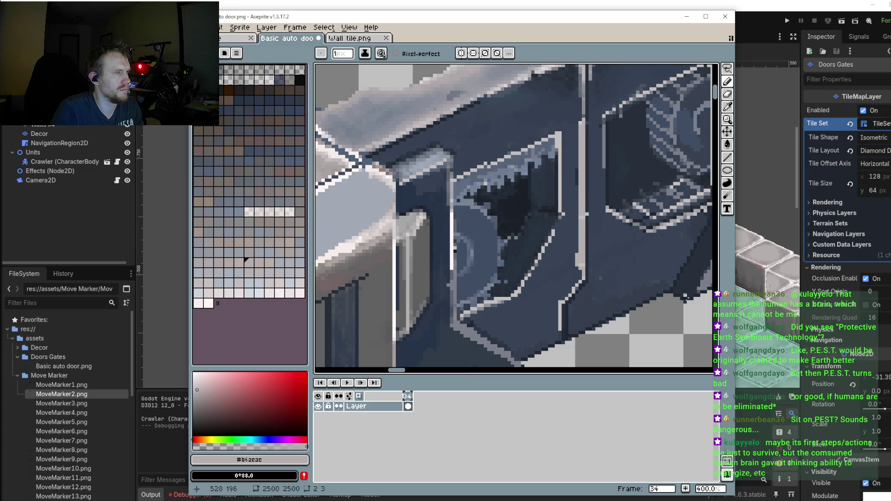
Step: Draw a 1px light grey line along the window strut
click(727, 158)
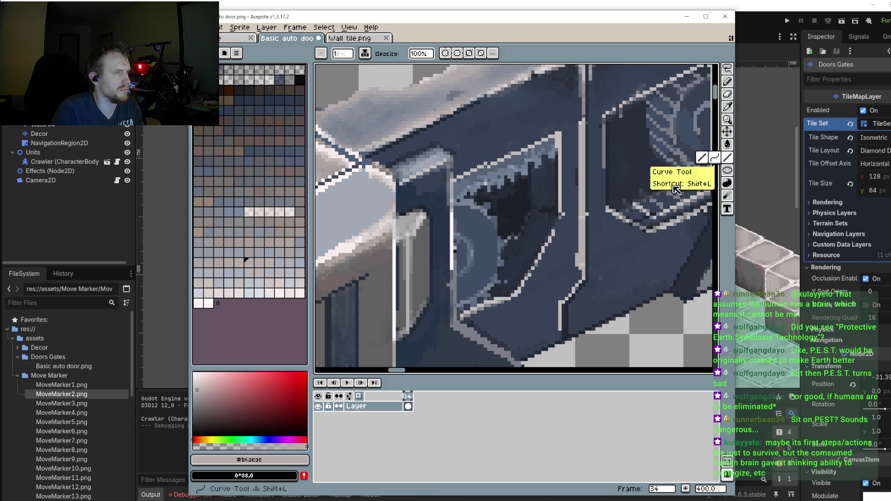
drag(453, 263, 511, 225)
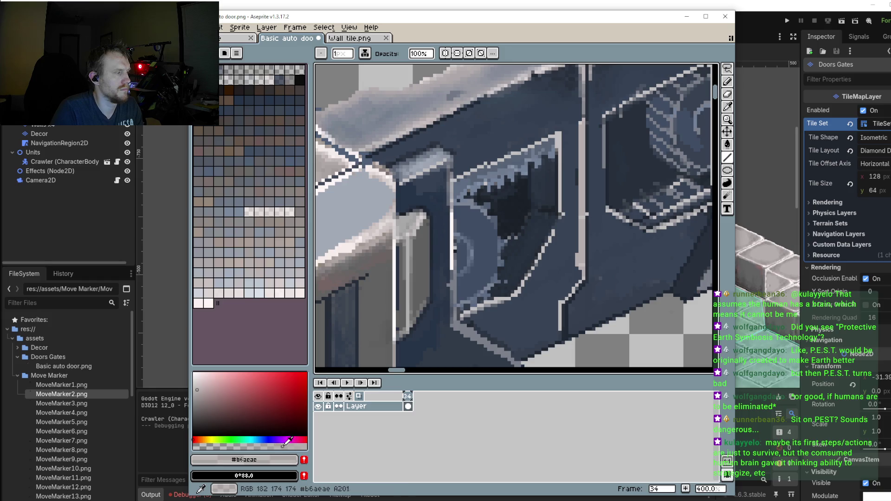
click(198, 377)
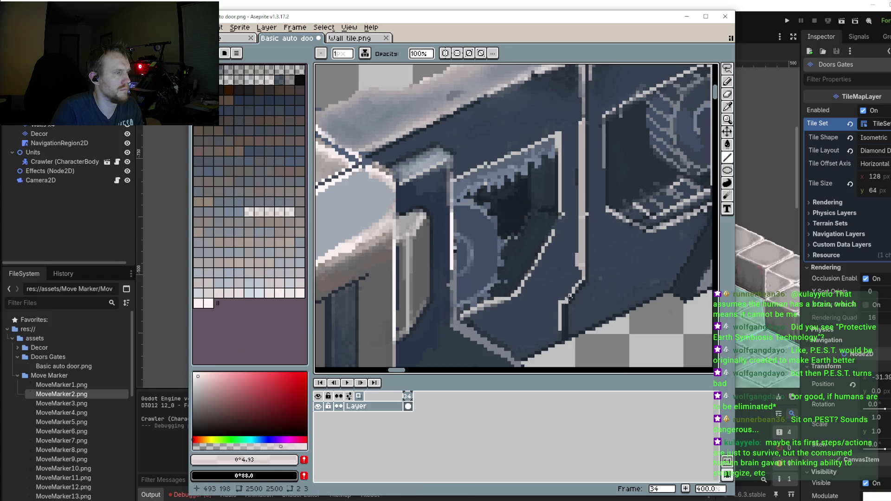
scroll(559, 221, down, 2)
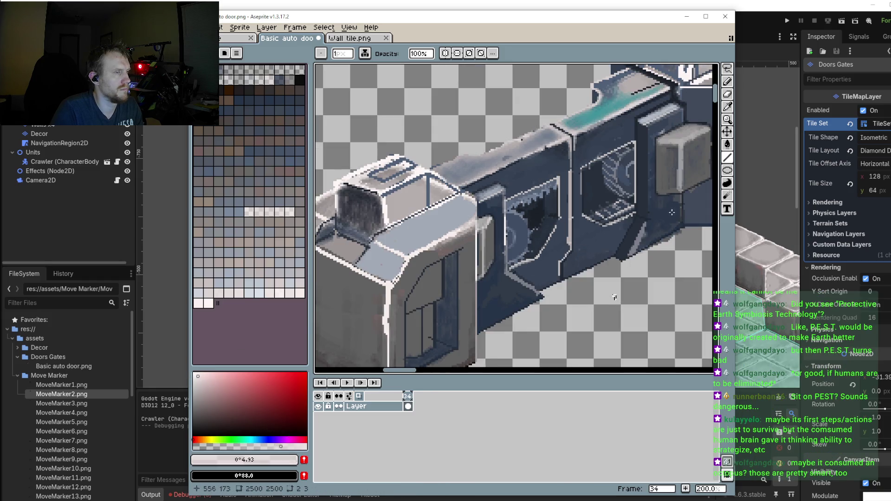
click(727, 69)
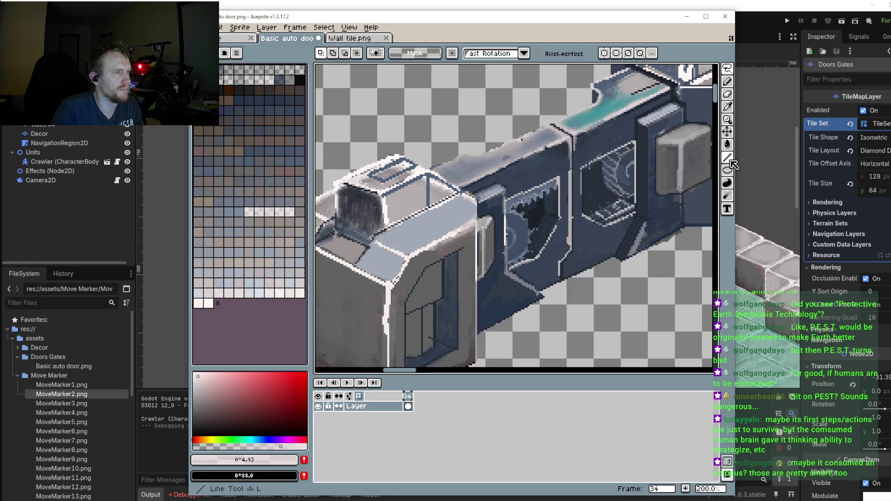
Step: Draw light strut lines across and down the window, redoing one misplaced short strut
click(728, 158)
scroll(524, 241, up, 2)
scroll(524, 241, up, 1)
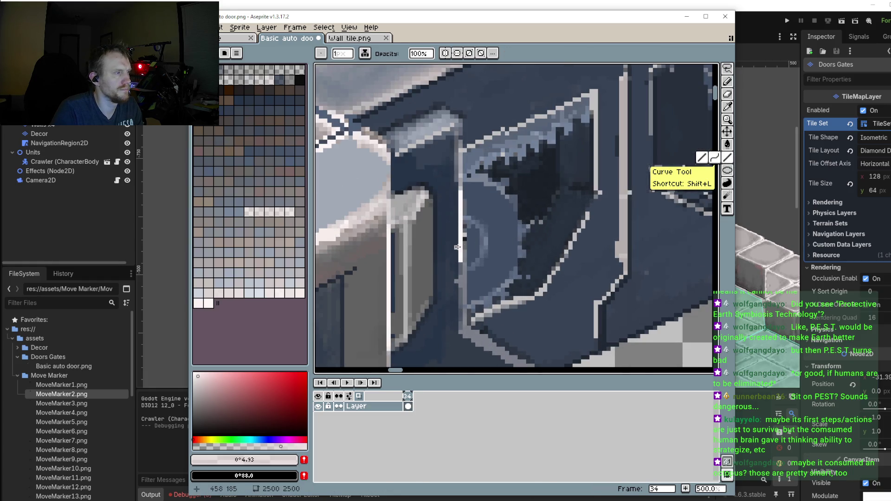
drag(457, 248, 518, 215)
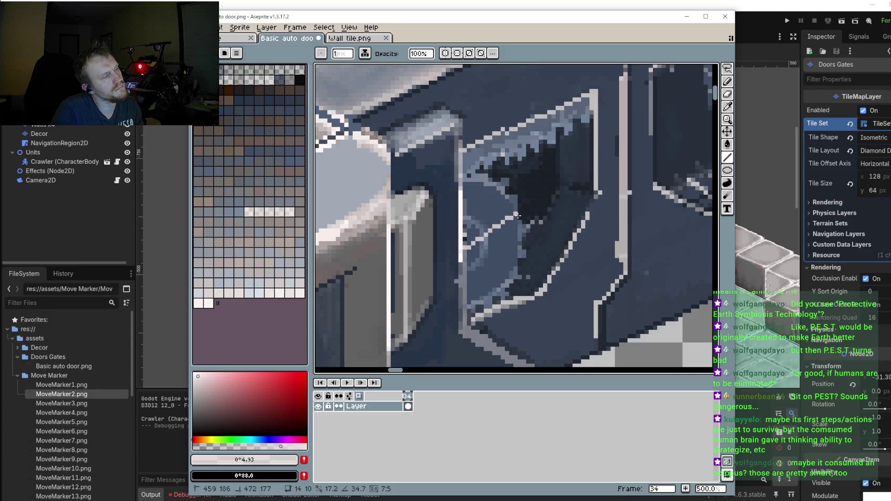
mouse_move(516, 214)
mouse_down()
mouse_move(507, 277)
mouse_move(470, 310)
mouse_up()
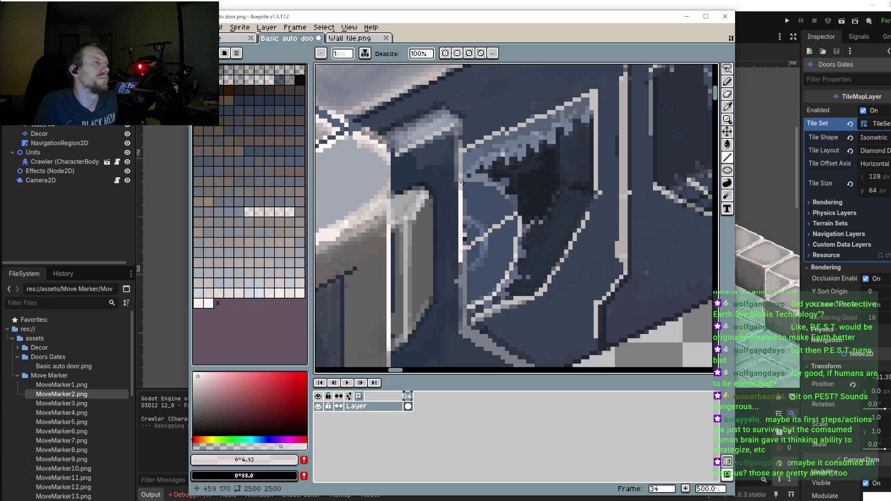
mouse_move(462, 171)
mouse_down()
mouse_move(474, 165)
mouse_move(514, 213)
mouse_up()
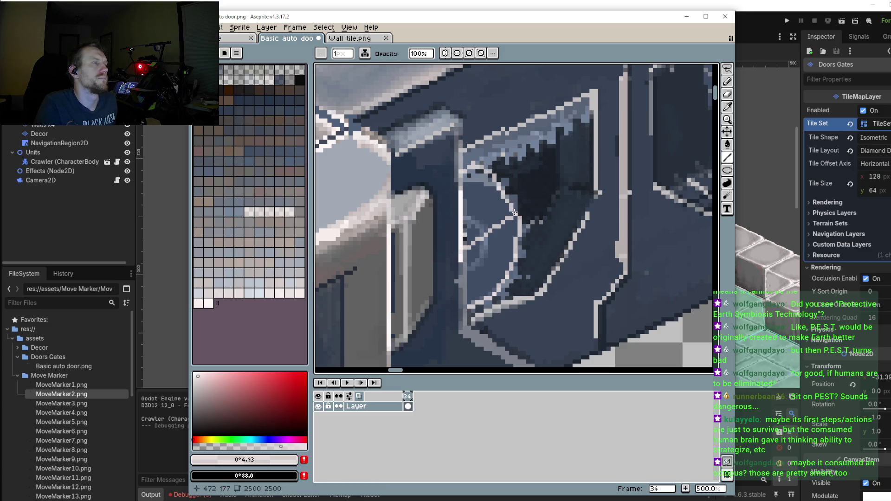
key(ctrl+z)
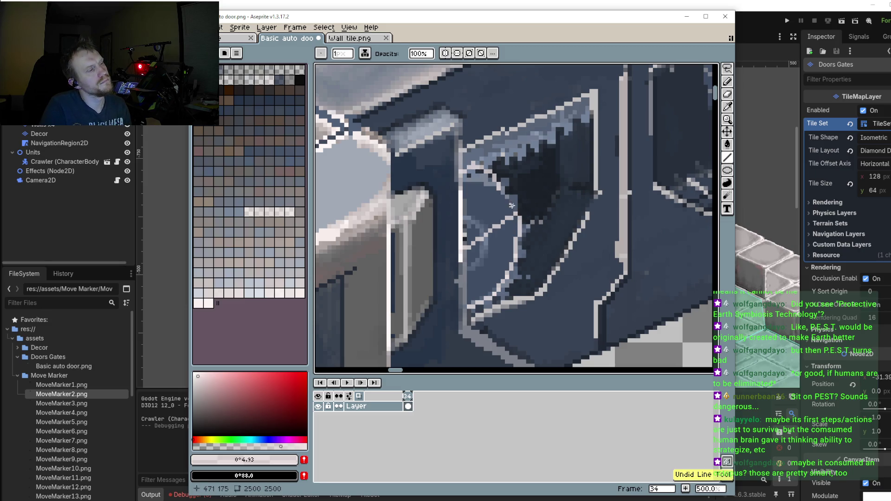
drag(505, 198, 485, 175)
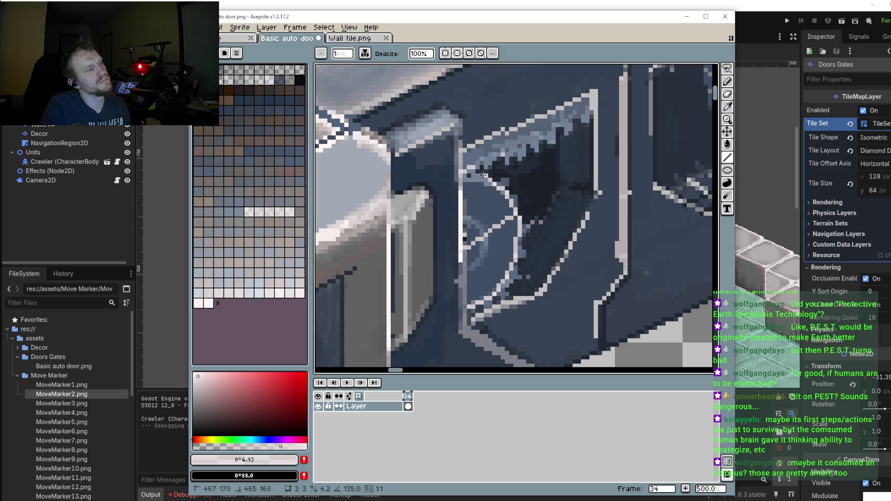
drag(485, 175, 463, 176)
Step: Add light pixels along the window's inner struts
scroll(537, 255, down, 3)
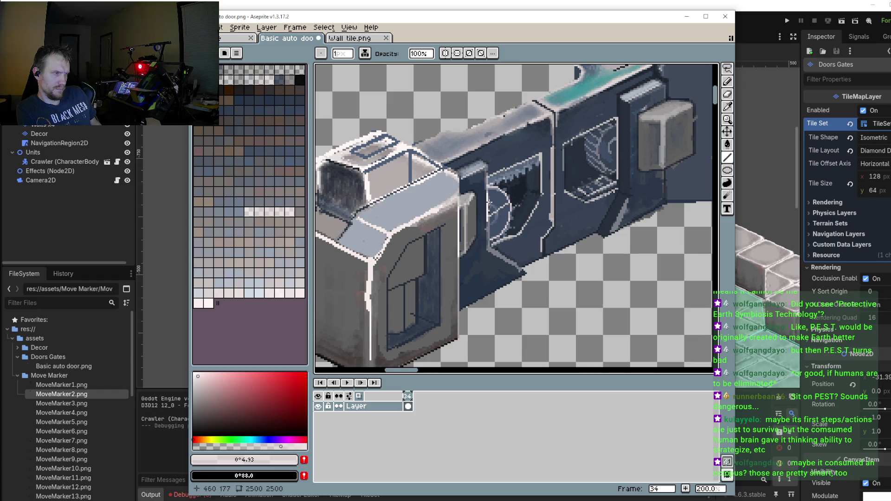
scroll(497, 197, up, 3)
scroll(495, 183, up, 3)
scroll(492, 184, up, 1)
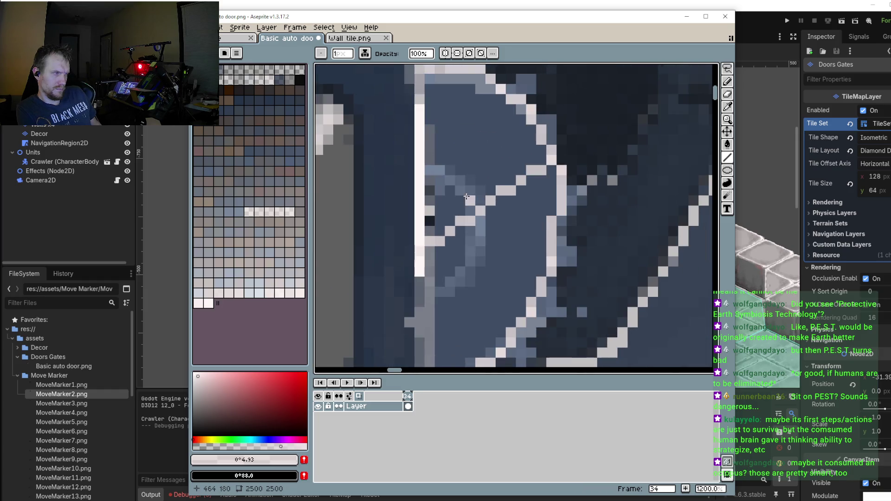
mouse_move(453, 180)
mouse_down()
mouse_move(477, 233)
mouse_move(470, 264)
mouse_up()
scroll(470, 264, down, 3)
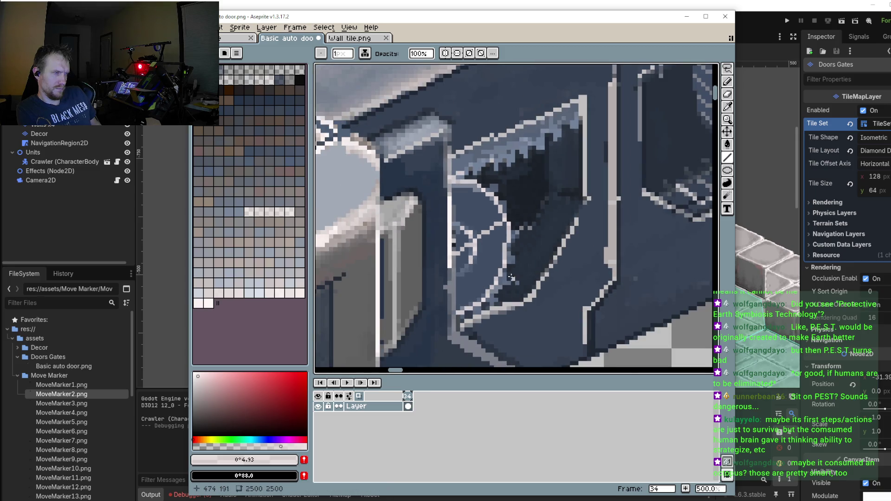
scroll(511, 267, down, 3)
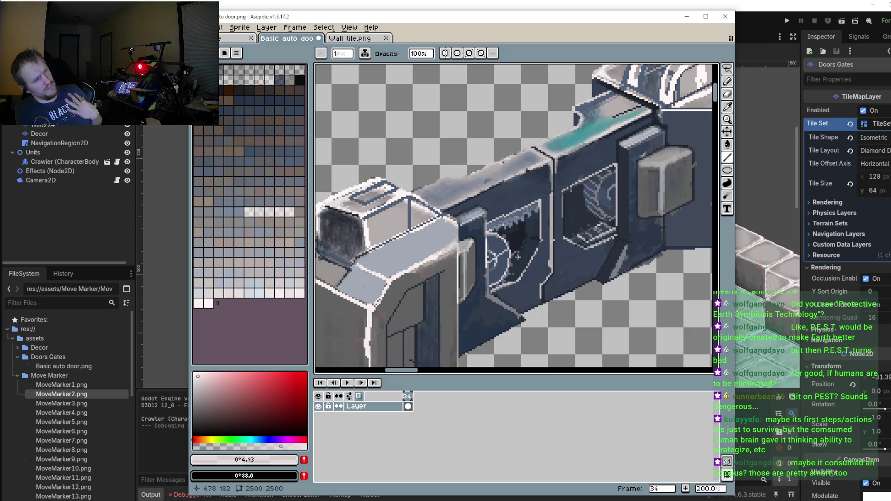
scroll(483, 233, up, 4)
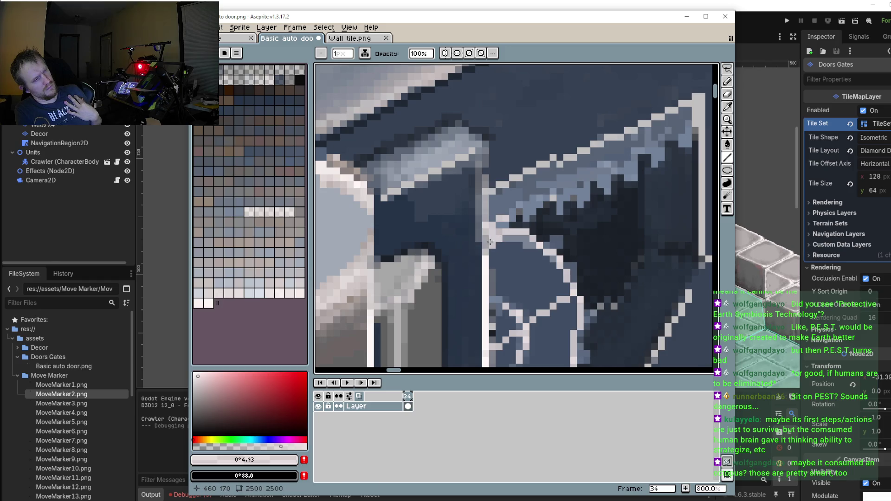
scroll(600, 186, down, 2)
scroll(606, 183, down, 1)
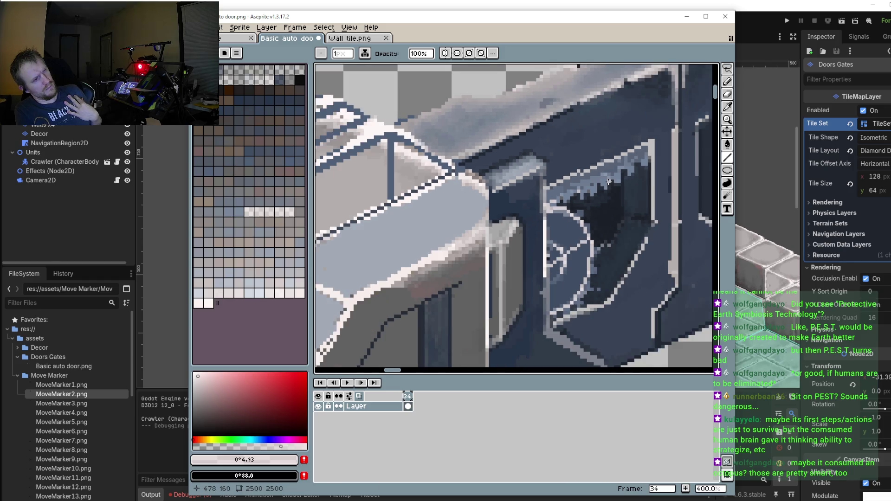
scroll(601, 202, down, 1)
scroll(629, 222, down, 1)
scroll(578, 248, down, 1)
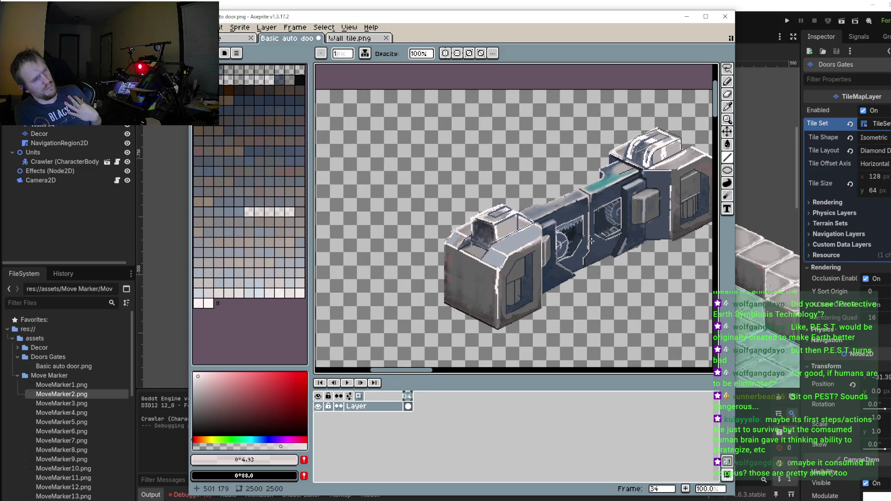
scroll(591, 241, up, 3)
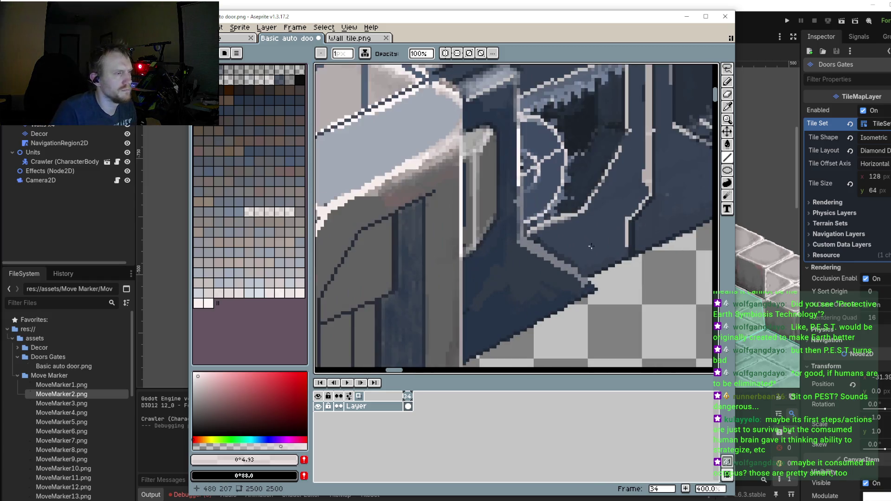
scroll(591, 247, up, 1)
Step: Sample the dark panel blue and lighten it to a pale blue-grey (HSV 216°, 15%, 78%)
key(i)
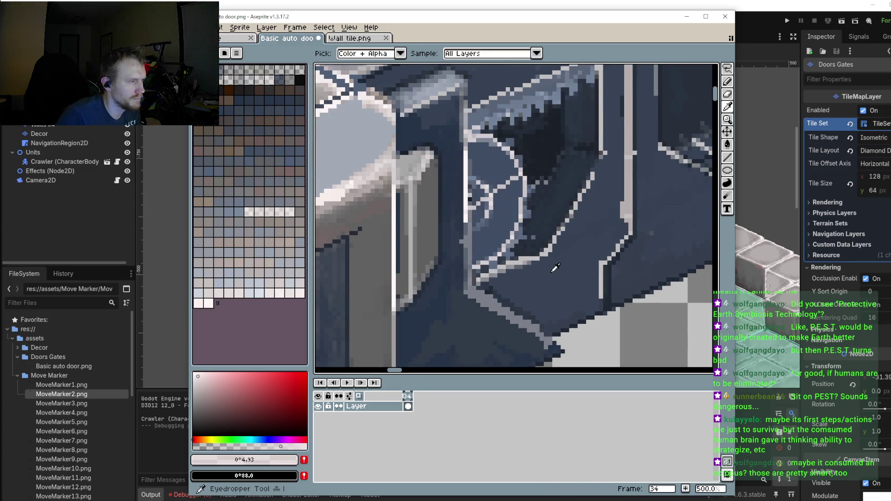
click(552, 272)
scroll(543, 249, up, 2)
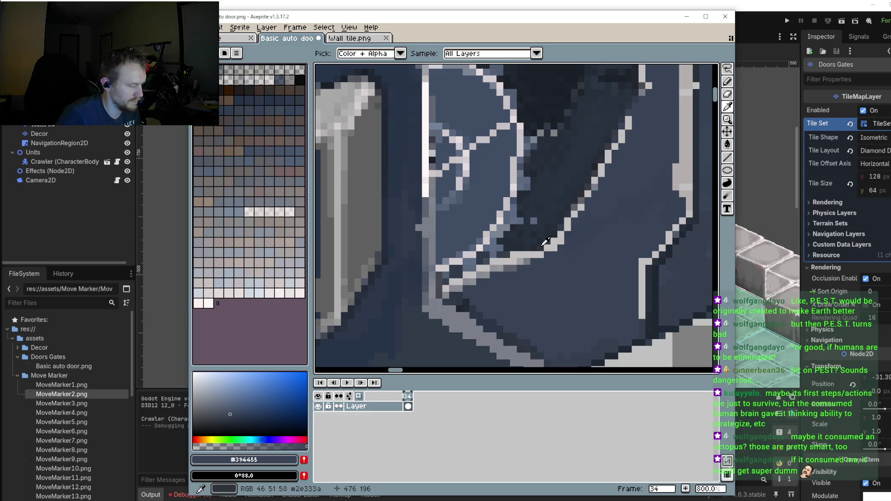
key(b)
click(235, 401)
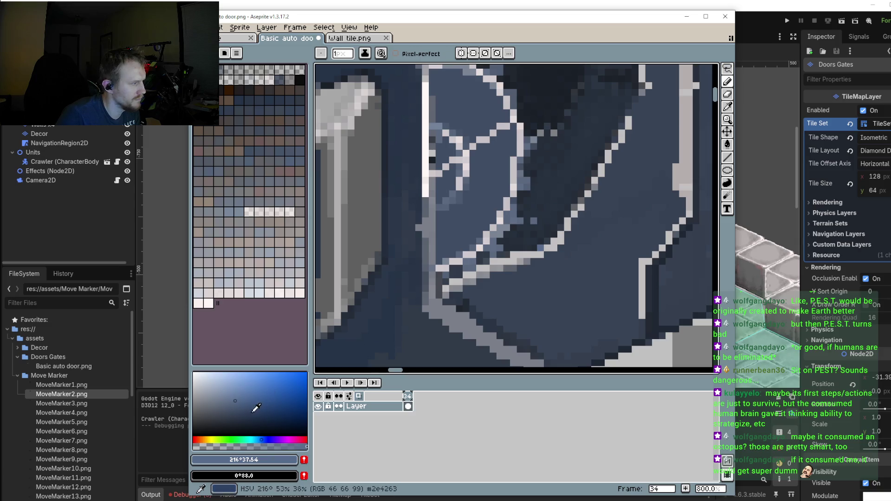
click(227, 400)
click(221, 392)
click(272, 445)
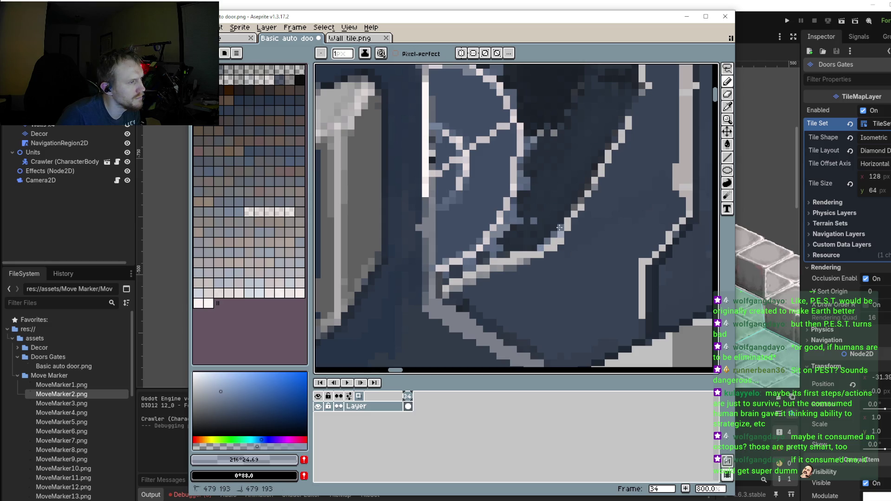
click(211, 386)
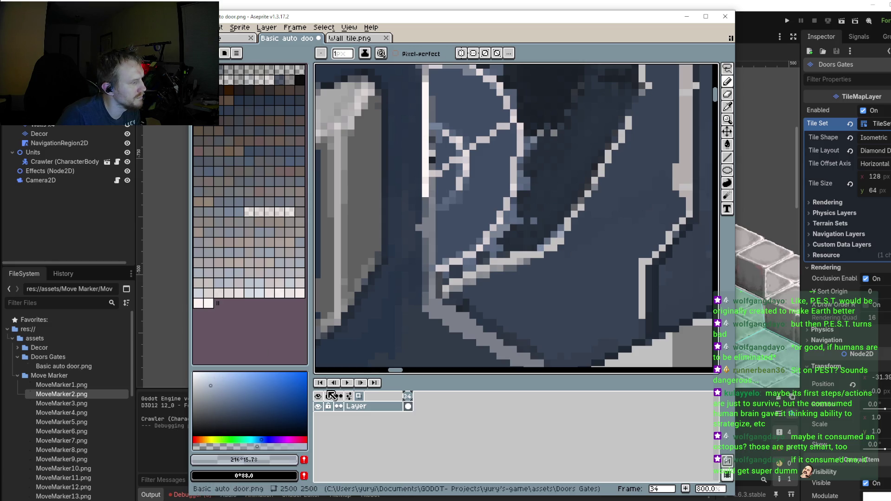
Step: Repaint the diagonal strut edge pixels, bottom to top, in the pale blue-grey
scroll(545, 251, up, 3)
drag(545, 252, 588, 189)
click(588, 182)
click(603, 154)
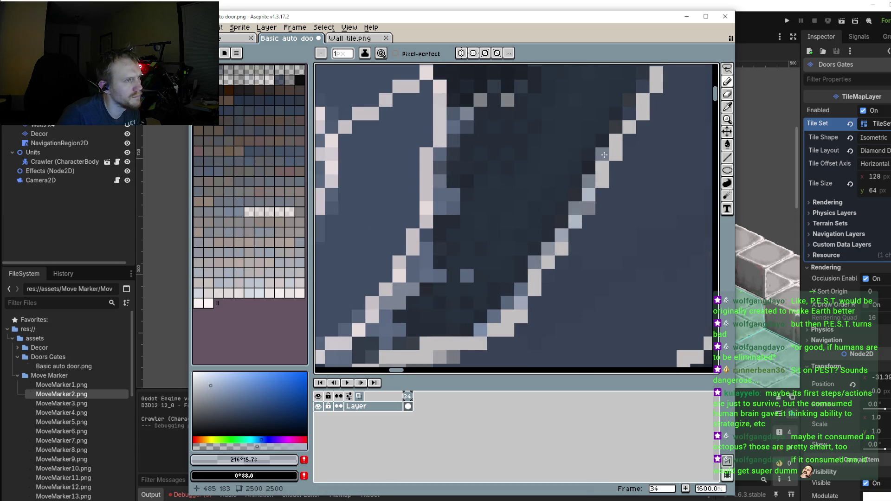
click(630, 116)
click(631, 114)
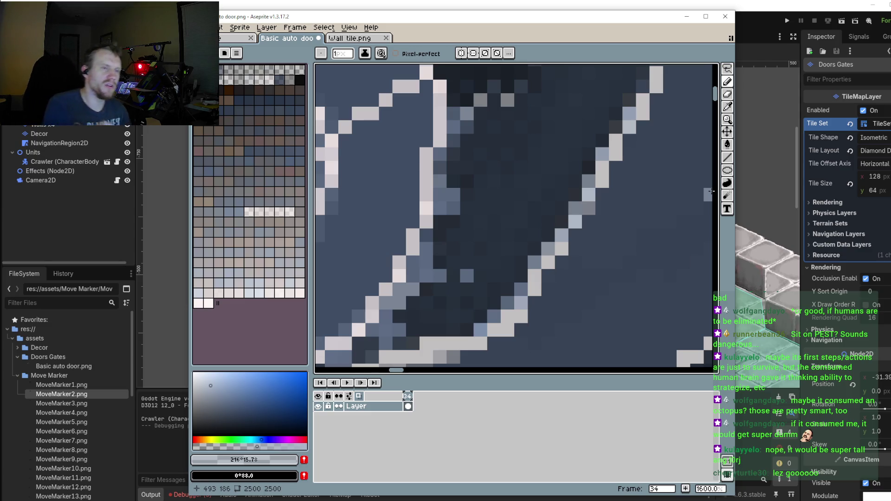
Step: Sample the dark #364152 panel colour and darken the light outline pixels at the door edge
scroll(475, 186, down, 6)
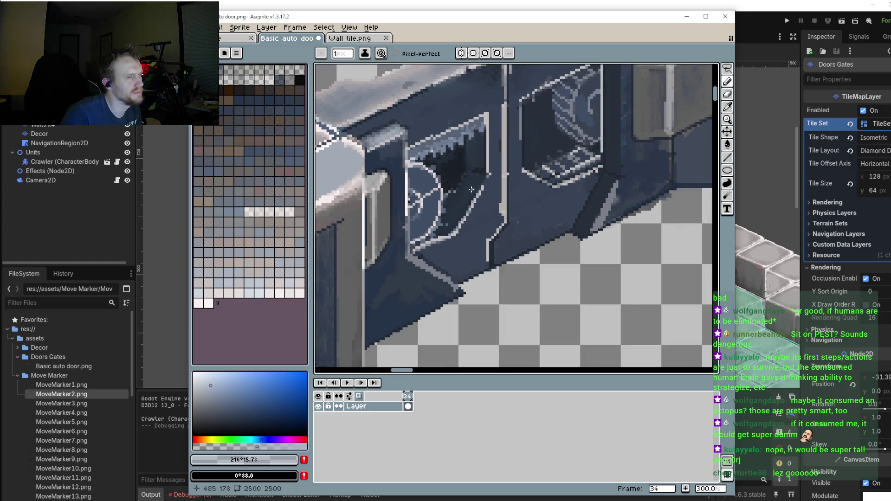
scroll(469, 218, up, 2)
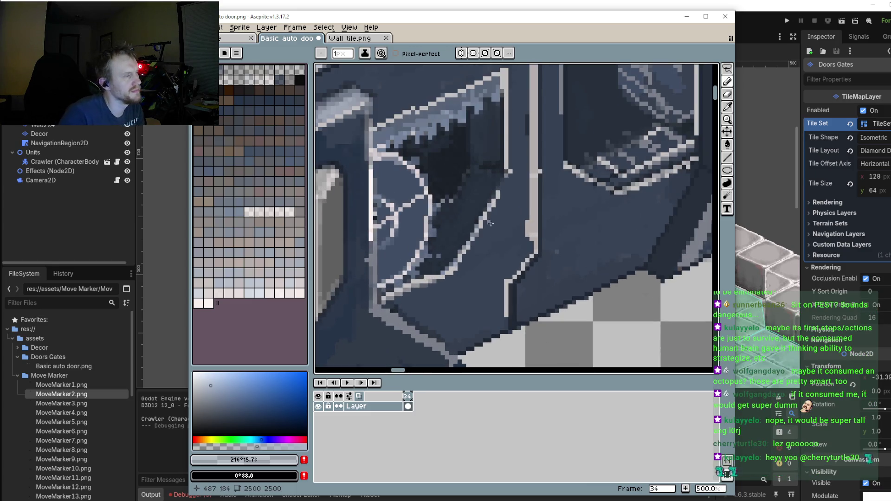
scroll(467, 277, up, 2)
scroll(478, 243, up, 1)
scroll(485, 239, down, 1)
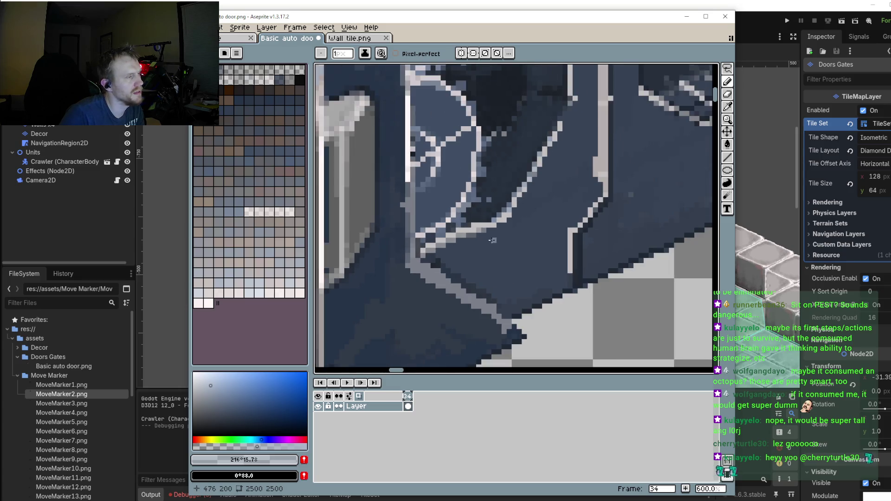
scroll(494, 236, up, 1)
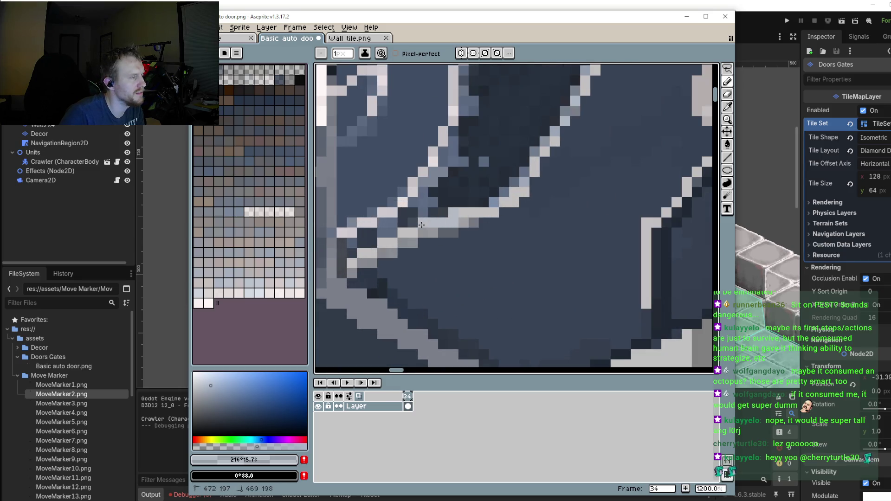
scroll(409, 237, down, 3)
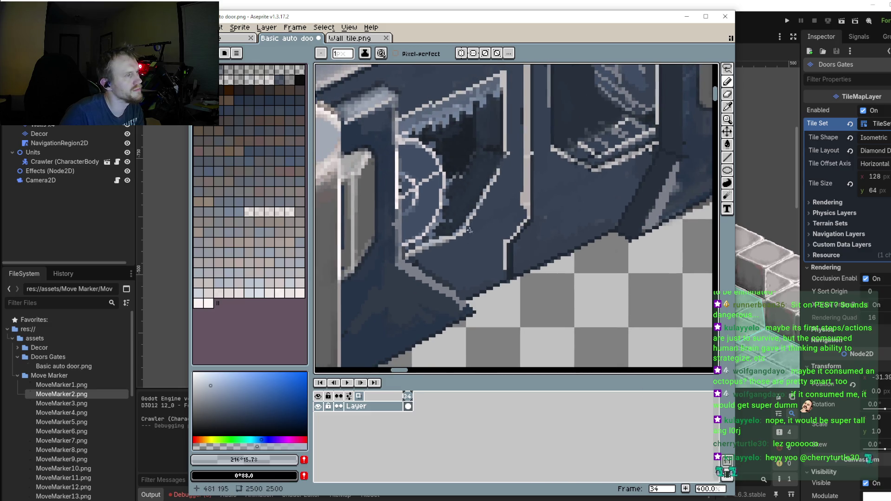
scroll(475, 233, up, 2)
scroll(488, 243, up, 3)
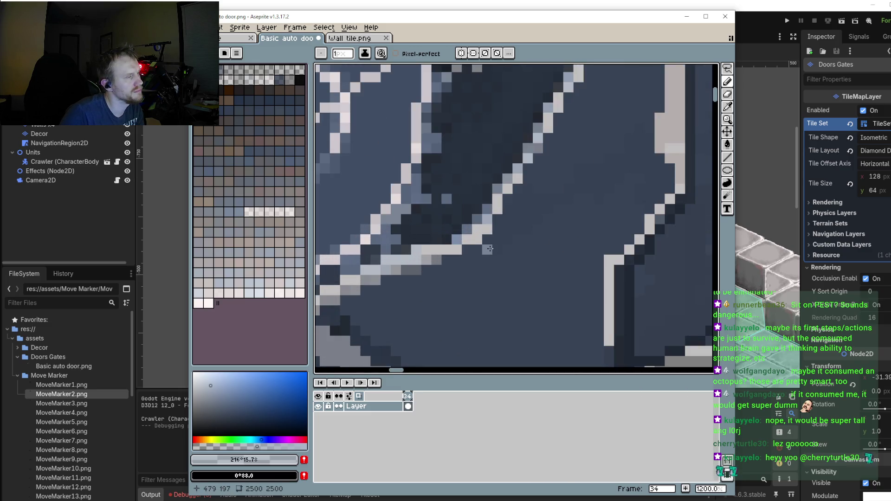
alt+click(493, 247)
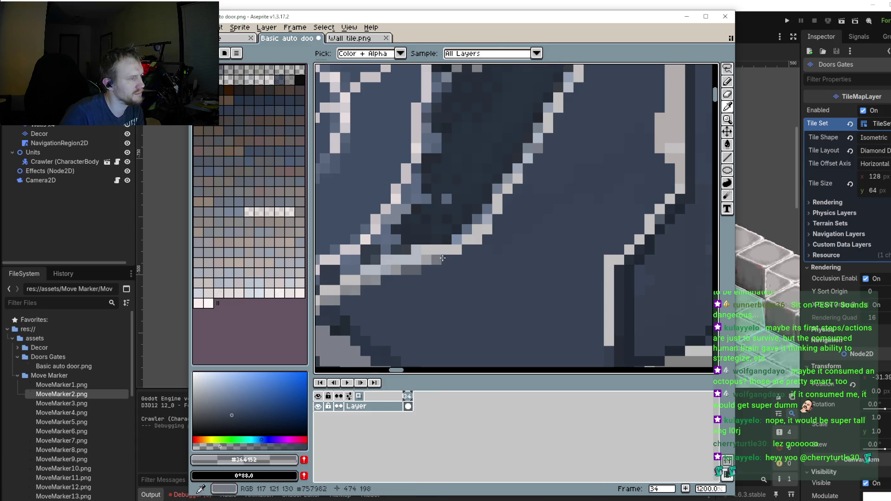
drag(482, 239, 488, 230)
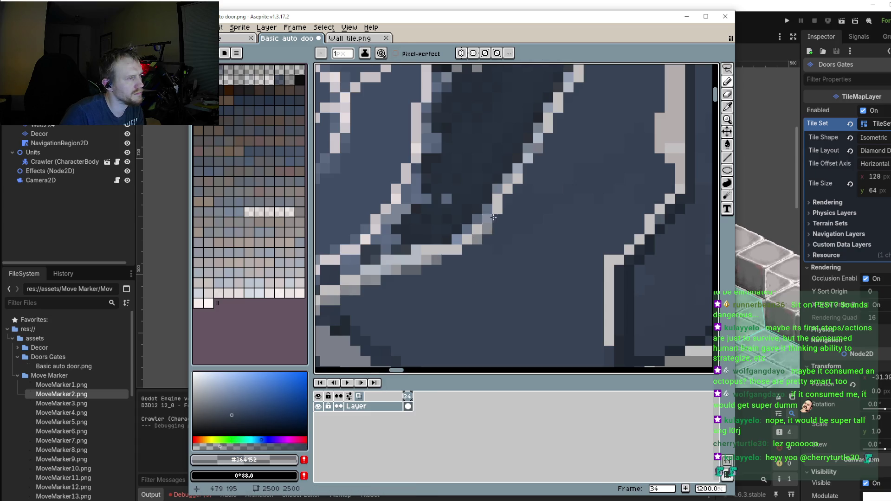
Step: Darken the stray light pixels on the strut and the light outline running up it
click(498, 209)
click(456, 251)
click(425, 260)
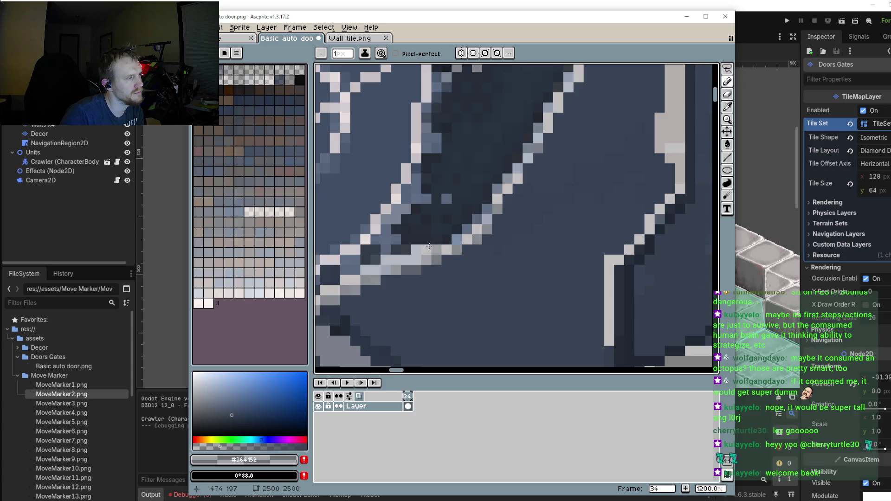
click(386, 261)
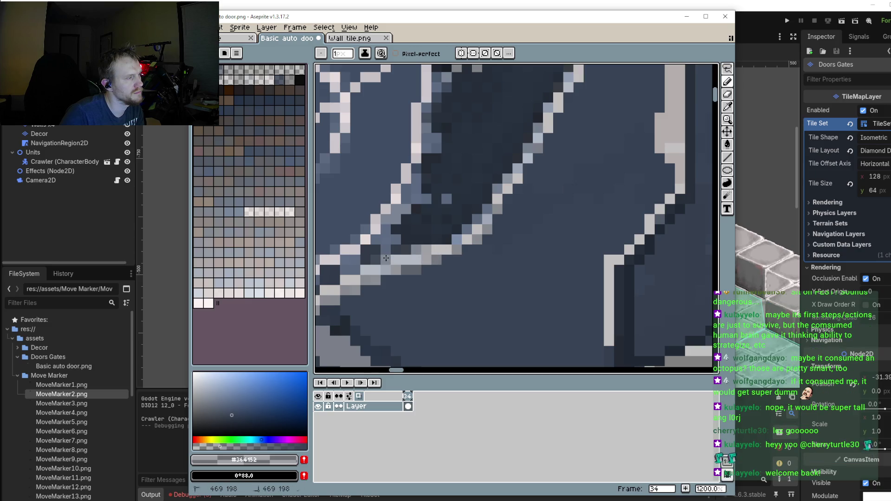
scroll(442, 285, up, 2)
drag(527, 199, 573, 130)
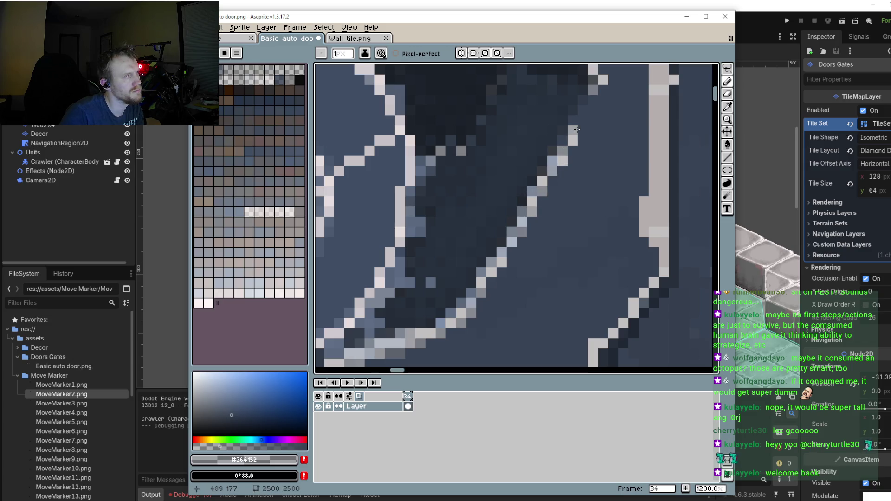
Step: Darken the light pixels along the vertical frame edge down to its bottom
scroll(587, 177, down, 4)
scroll(601, 158, up, 4)
drag(613, 163, 624, 204)
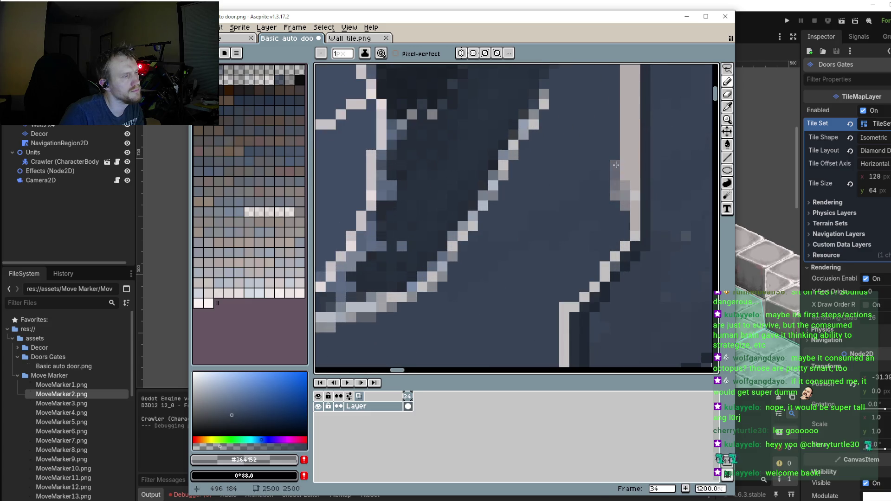
click(606, 267)
click(565, 307)
click(564, 318)
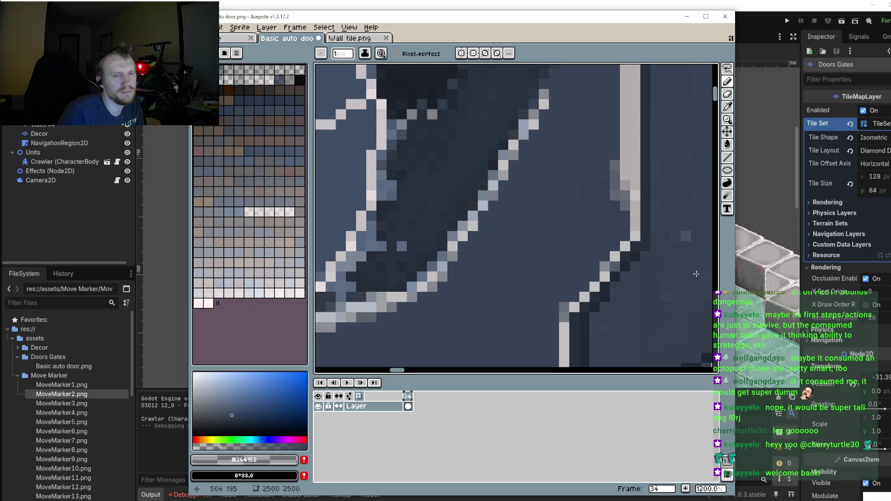
Step: Darken the remaining light pixels at the frame corner and on the diagonal edge
scroll(617, 235, down, 1)
scroll(622, 231, down, 1)
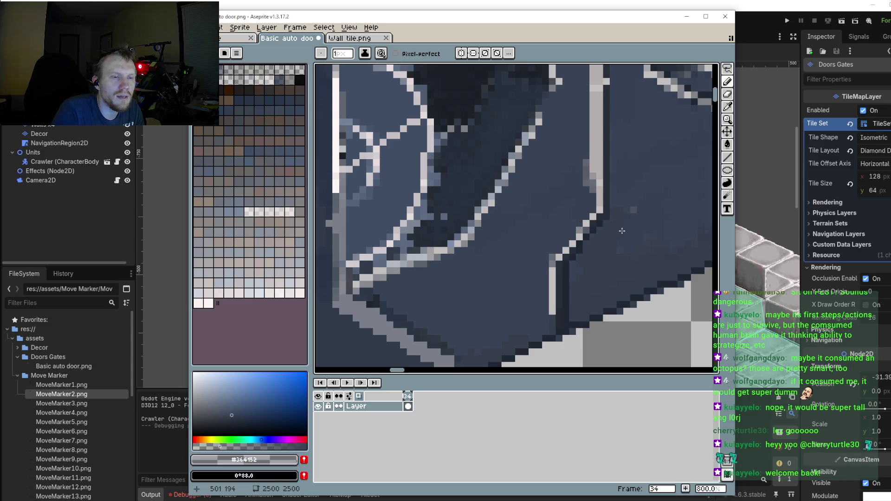
scroll(589, 245, up, 1)
scroll(507, 262, up, 1)
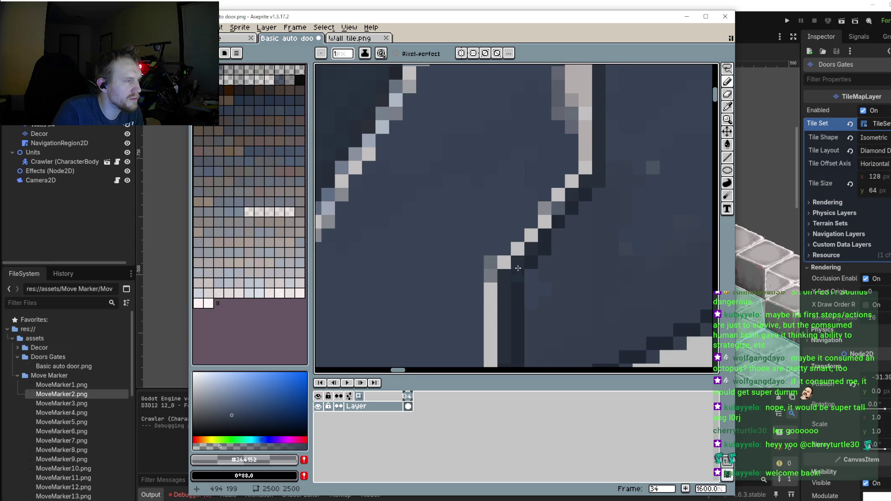
click(491, 289)
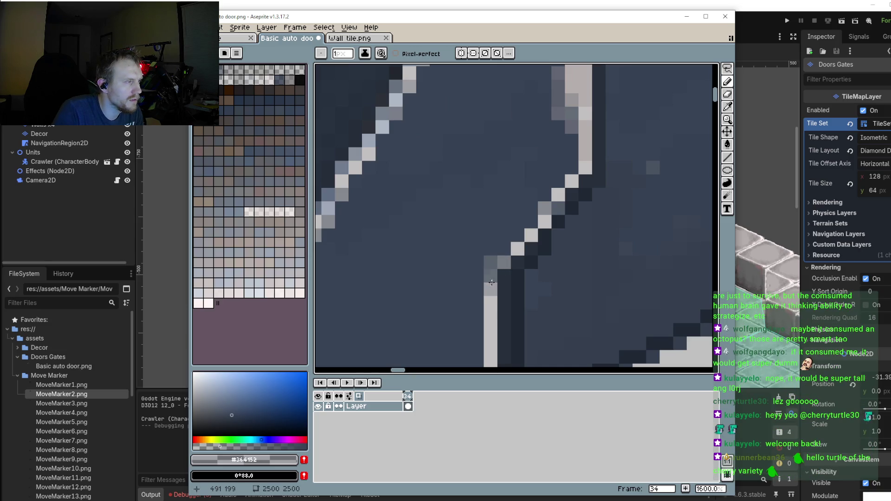
click(516, 246)
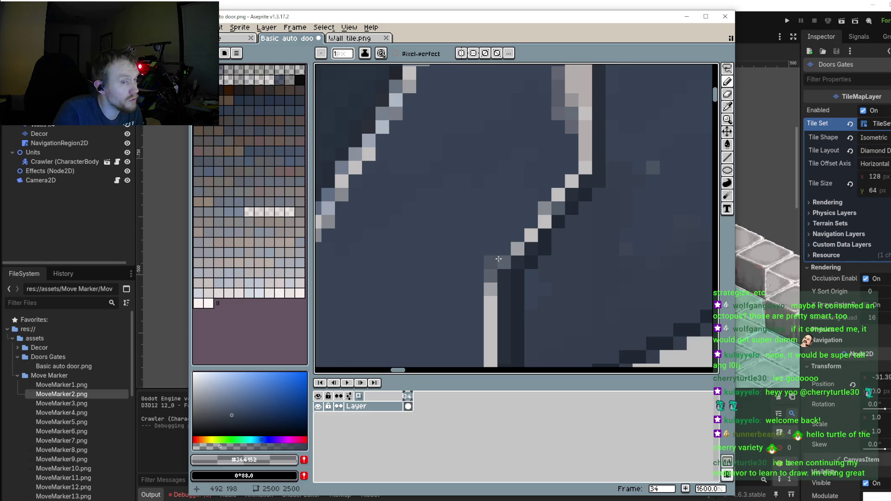
Step: Darken a light frame-corner pixel and clean up the pixels along the lower strut
click(491, 302)
scroll(492, 294, down, 2)
scroll(511, 251, down, 1)
scroll(531, 204, up, 2)
scroll(490, 223, up, 1)
scroll(428, 232, up, 1)
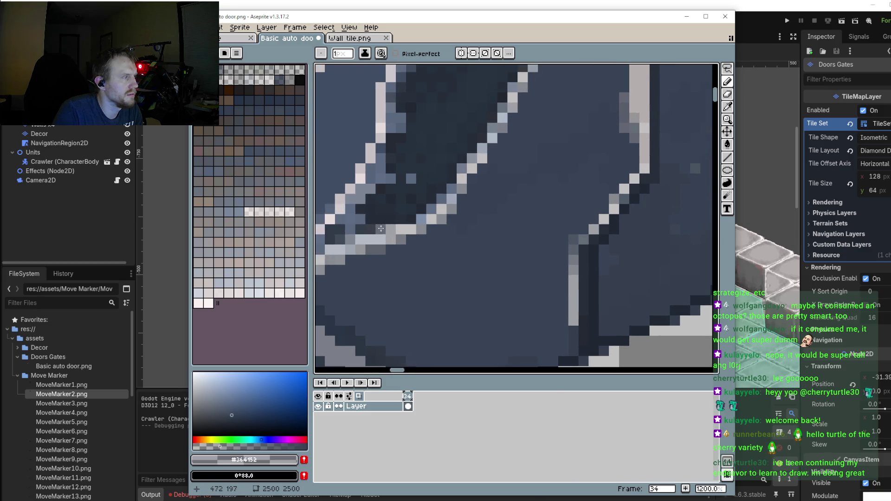
drag(399, 229, 366, 236)
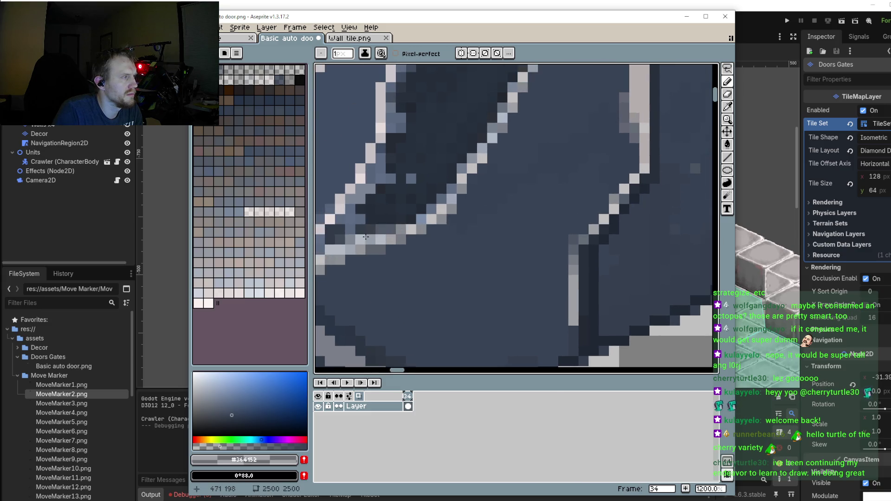
Step: Darken the light pillar's left edge along its full height
scroll(418, 219, down, 4)
scroll(476, 199, up, 1)
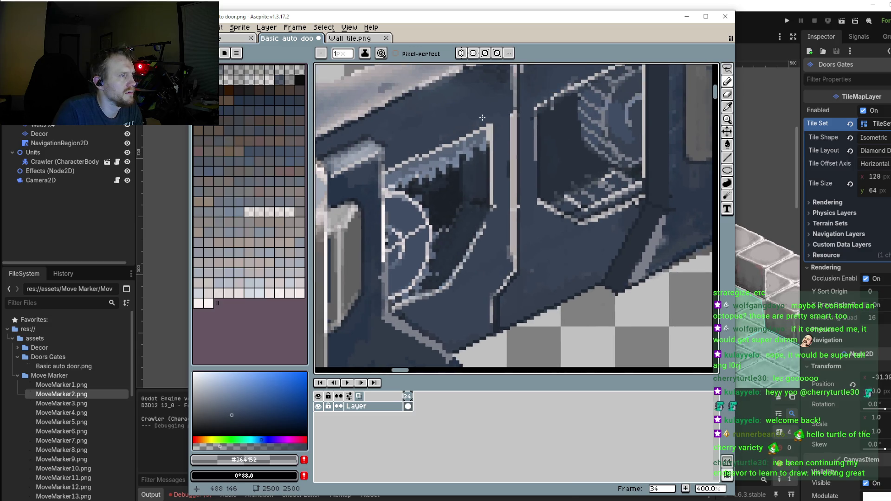
scroll(483, 118, up, 3)
drag(539, 108, 539, 197)
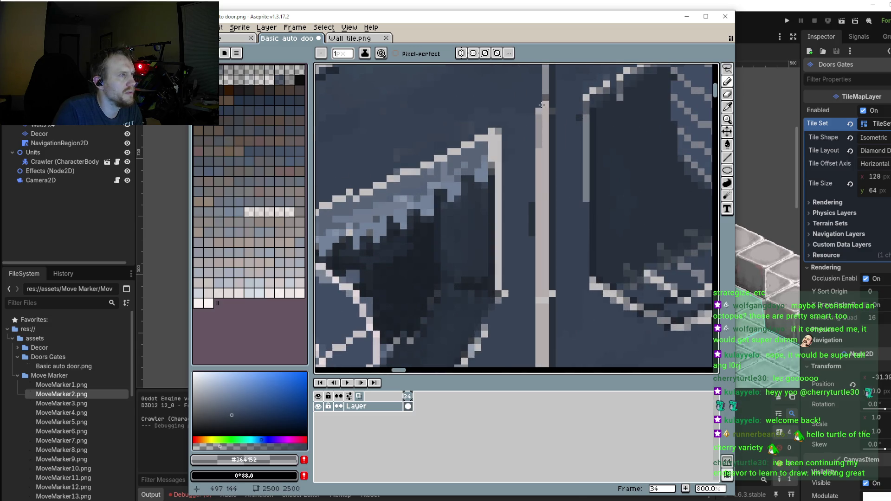
drag(542, 98, 539, 331)
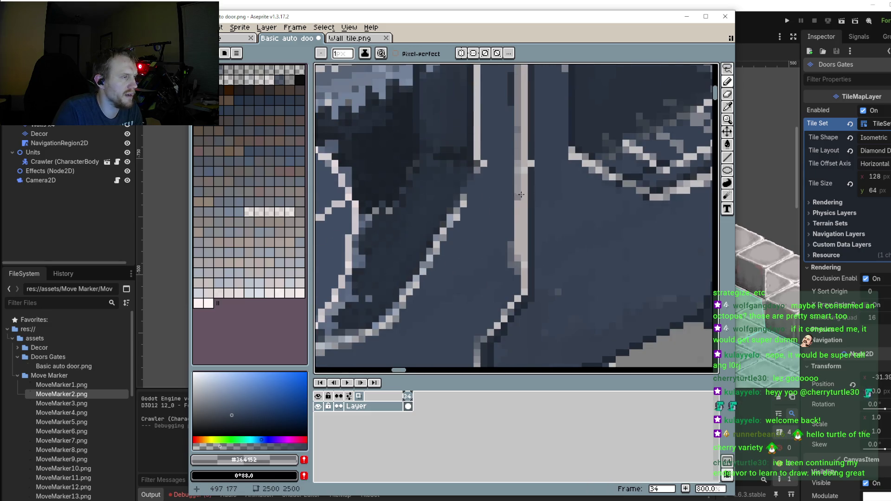
drag(522, 178, 515, 251)
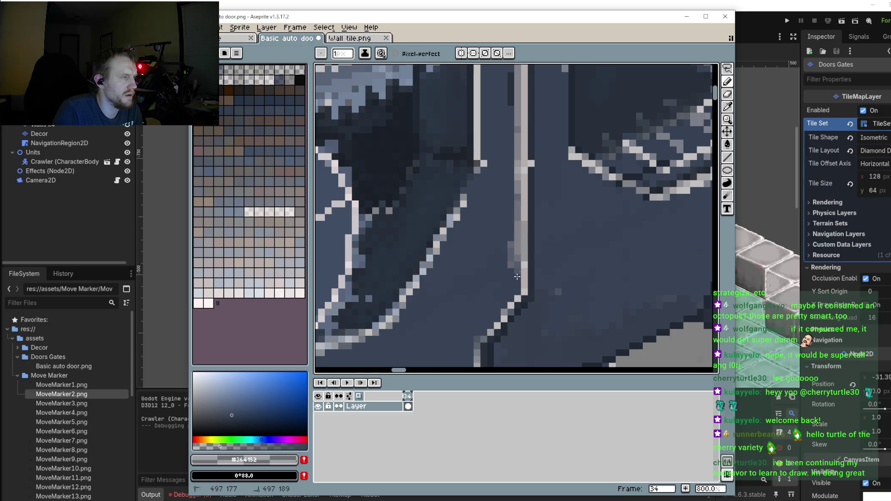
mouse_move(514, 251)
mouse_down()
mouse_move(516, 269)
mouse_move(520, 242)
mouse_up()
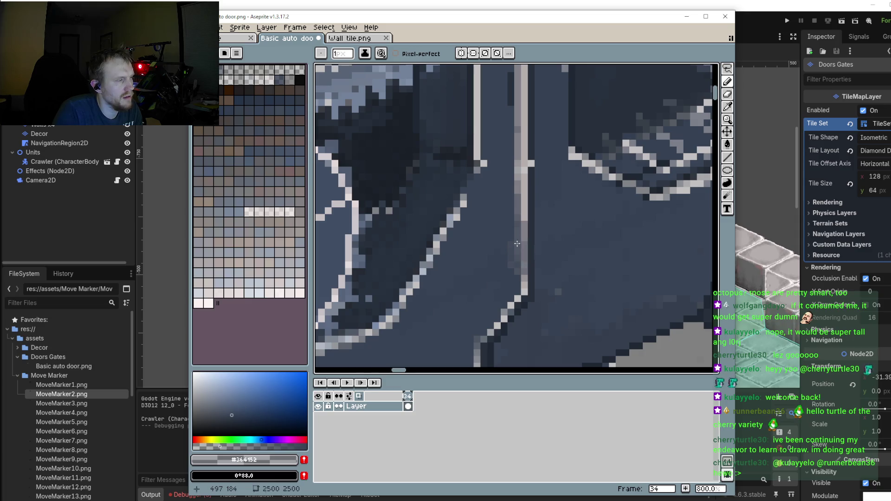
Step: Repaint the pixels along the pillar's diagonal edge darker
scroll(514, 259, down, 4)
scroll(510, 258, up, 4)
scroll(465, 254, up, 3)
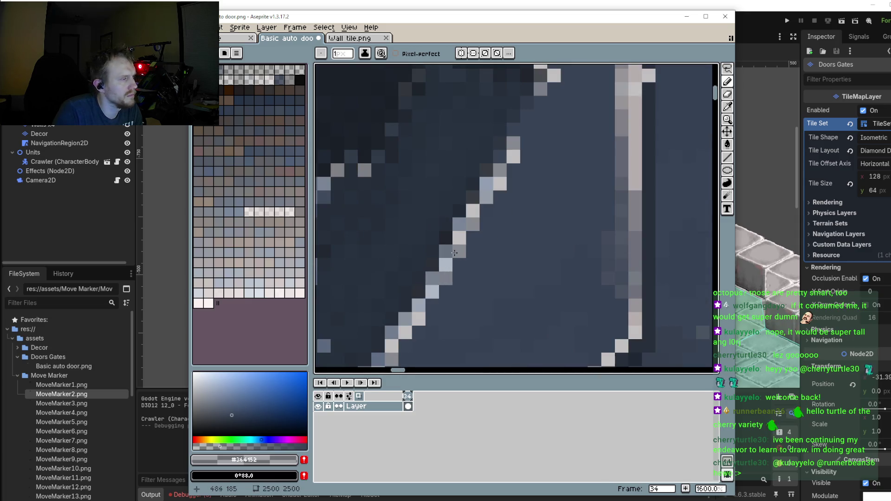
drag(460, 237, 514, 158)
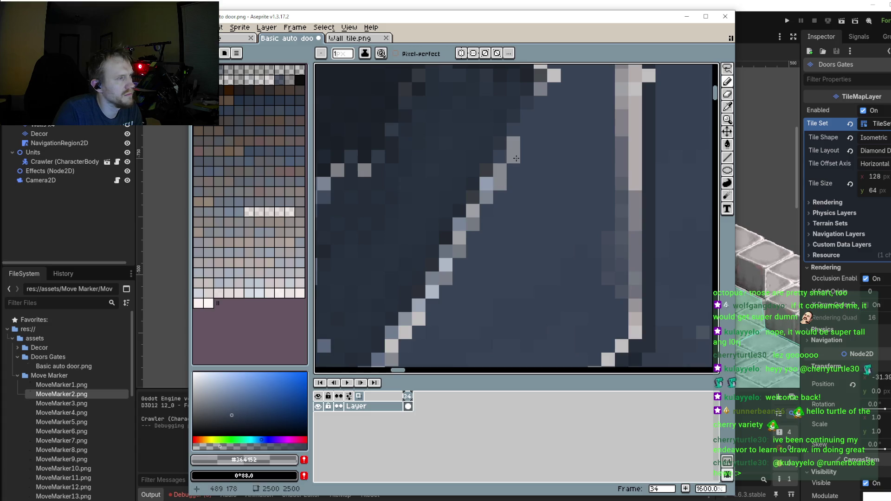
scroll(521, 211, down, 3)
scroll(522, 216, down, 2)
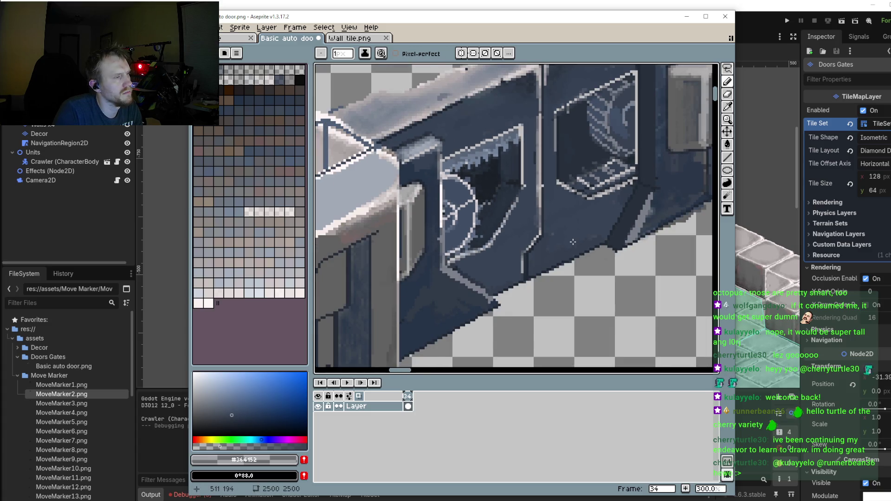
scroll(573, 242, down, 3)
scroll(545, 219, up, 1)
scroll(546, 219, up, 1)
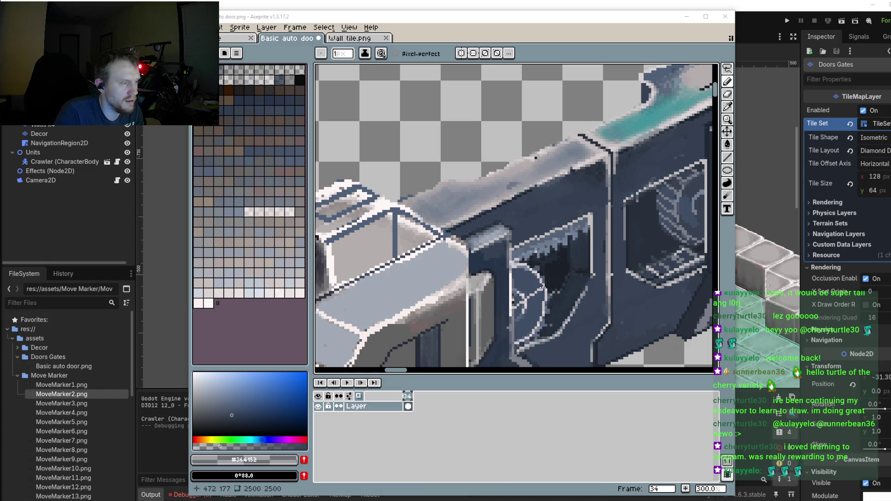
Step: Pick the darker blue from the door with the eyedropper and return to the Pencil
scroll(533, 293, down, 2)
scroll(533, 293, up, 4)
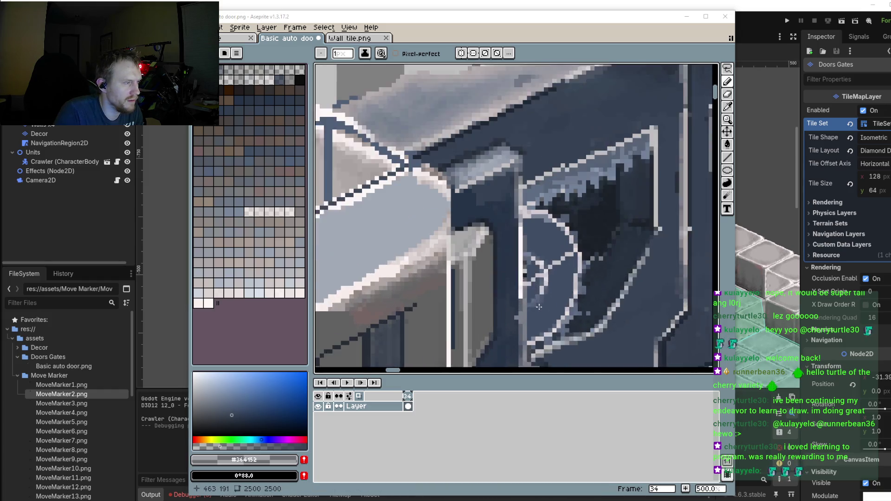
key(i)
click(608, 234)
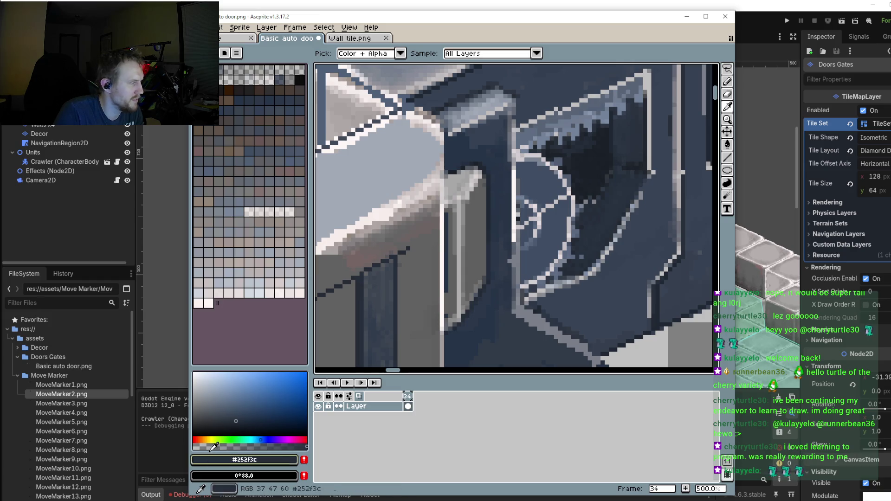
scroll(512, 287, up, 2)
key(b)
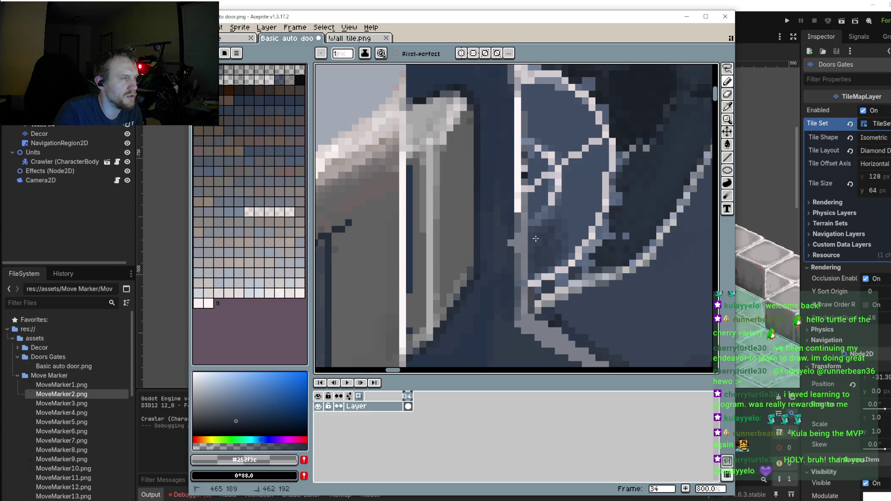
mouse_move(556, 234)
mouse_down()
mouse_move(560, 250)
mouse_move(533, 268)
mouse_up()
mouse_move(545, 138)
mouse_down()
mouse_move(557, 188)
mouse_move(540, 142)
mouse_move(546, 182)
mouse_move(552, 159)
mouse_up()
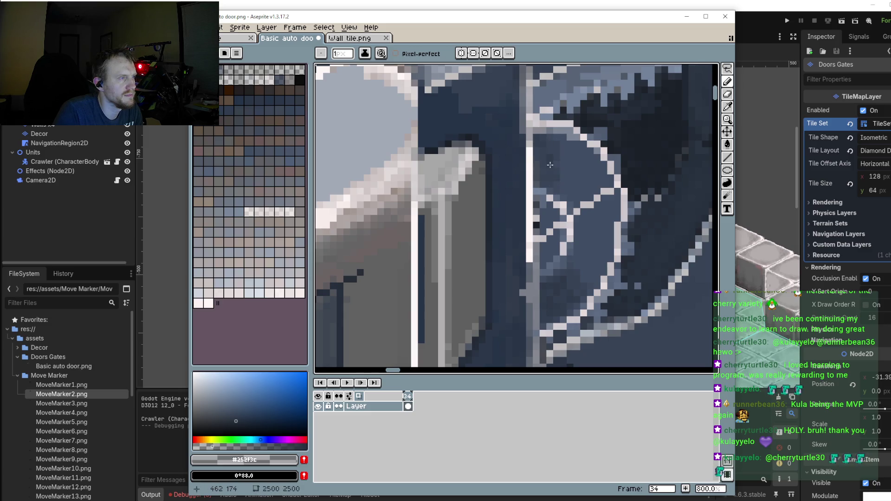
Step: Sample several dark blues from the window interior to settle on the right shade
scroll(538, 167, down, 5)
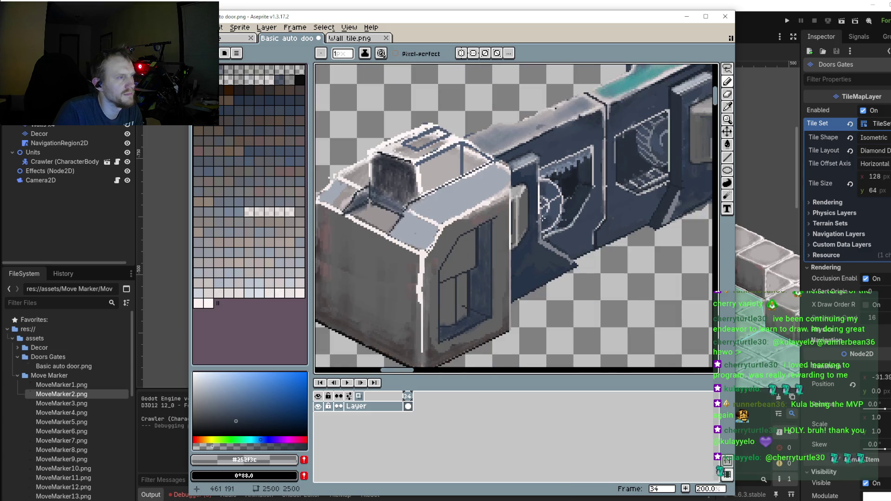
scroll(541, 223, up, 4)
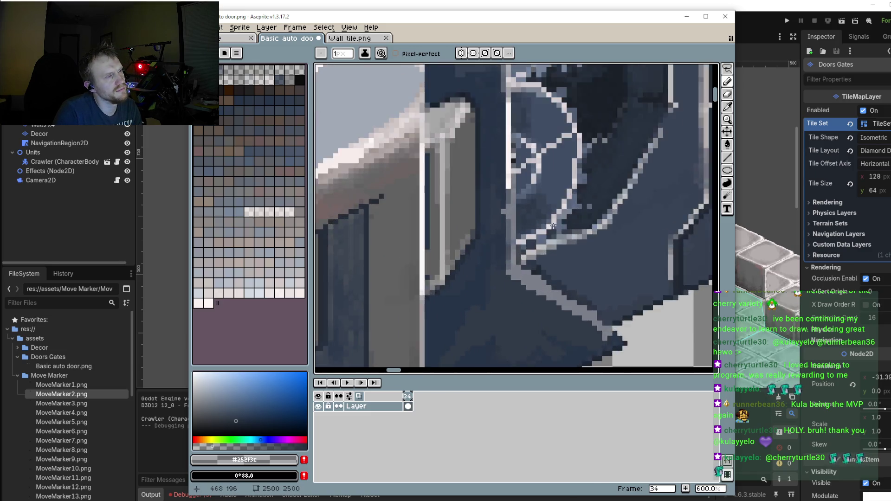
scroll(543, 211, up, 3)
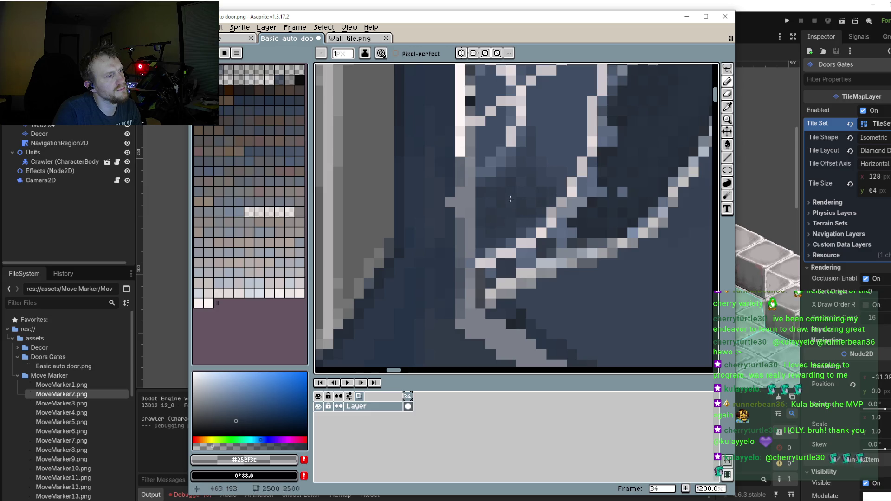
scroll(511, 199, down, 3)
scroll(506, 219, down, 2)
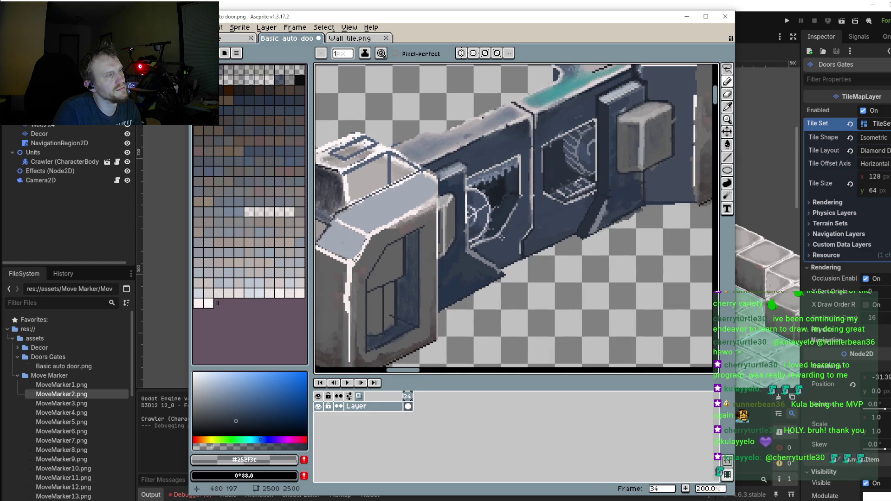
scroll(503, 172, up, 3)
scroll(511, 186, up, 3)
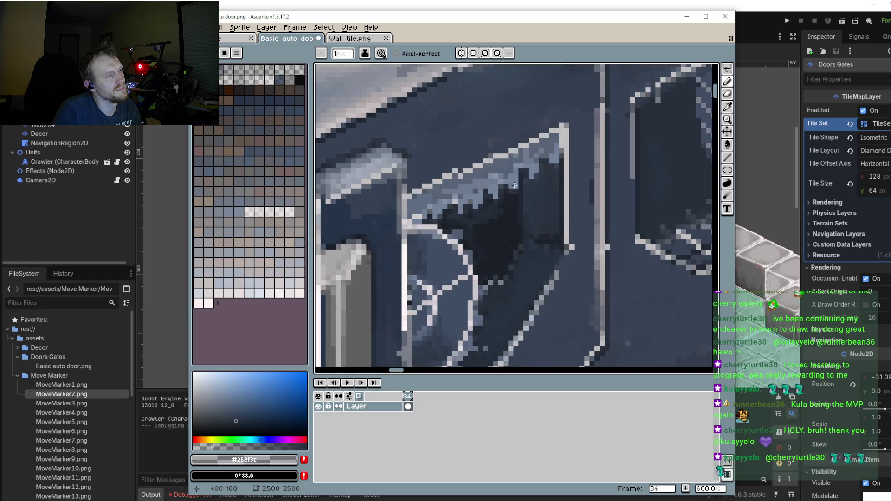
scroll(520, 196, up, 2)
alt+click(490, 235)
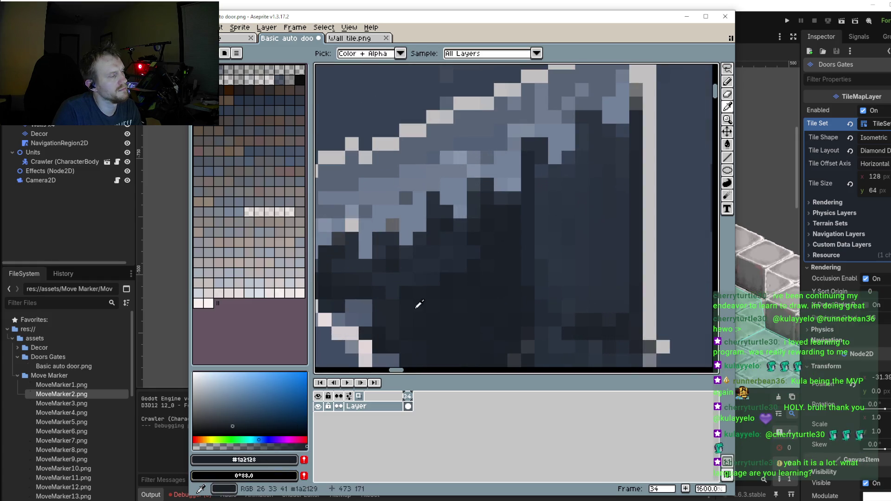
alt+click(517, 190)
scroll(519, 186, down, 4)
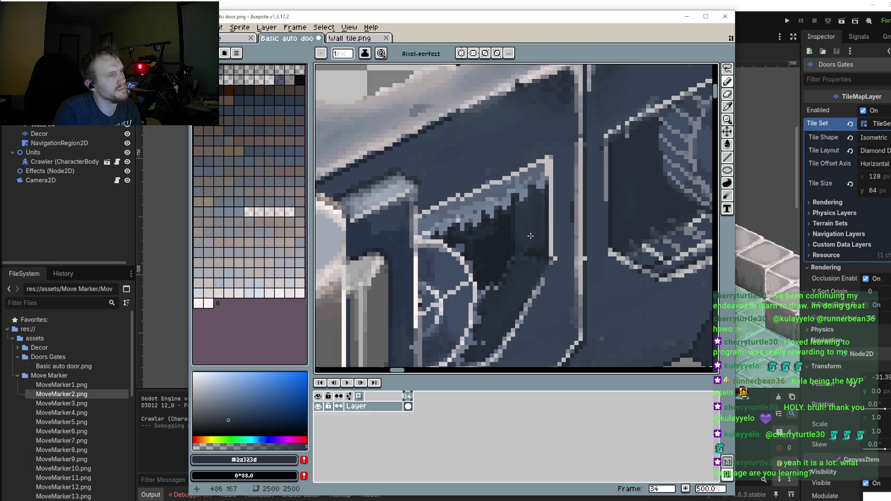
scroll(426, 223, up, 1)
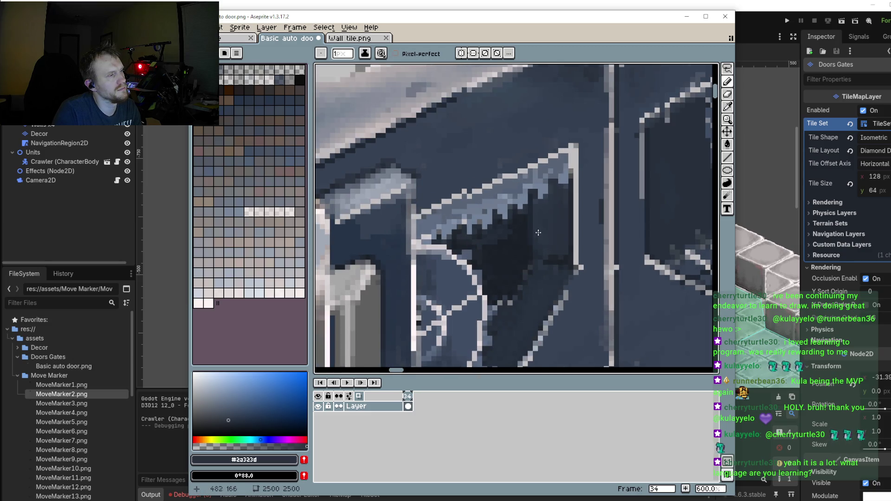
alt+click(557, 216)
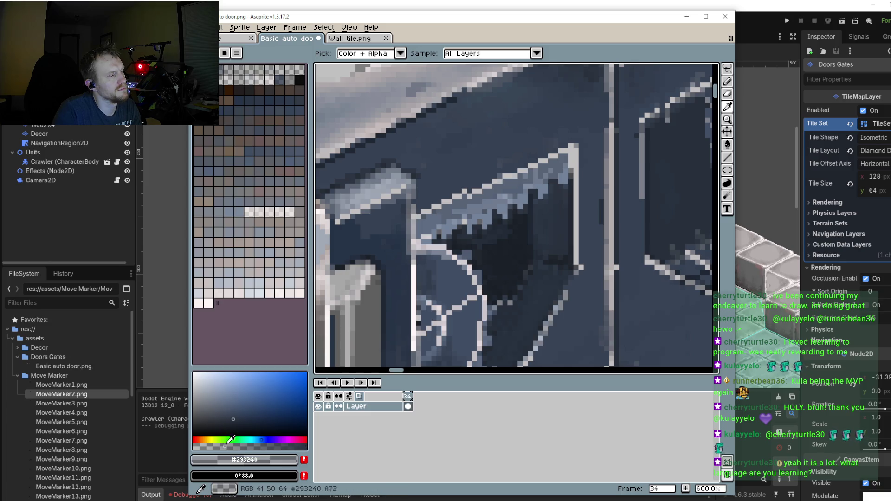
scroll(432, 205, up, 4)
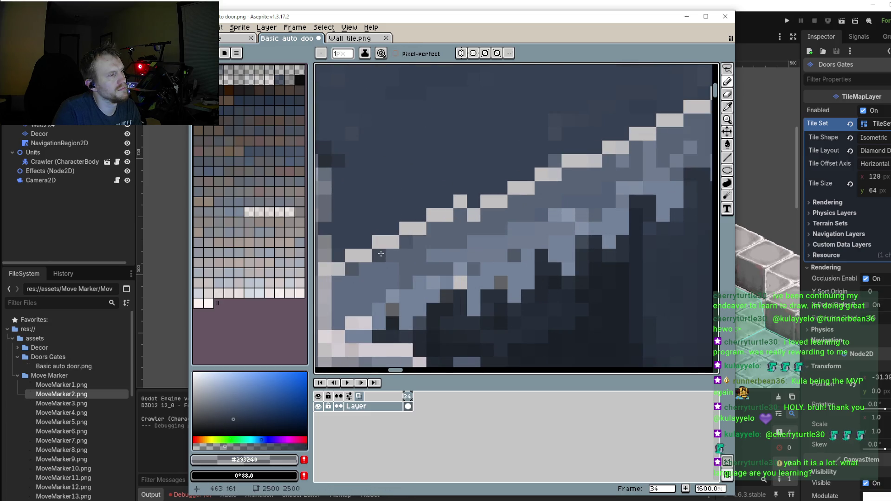
Step: Repaint the jagged pixels beneath the window's top strut in dark blue
mouse_move(363, 268)
mouse_down()
mouse_move(381, 275)
mouse_move(463, 219)
mouse_move(630, 160)
mouse_move(596, 183)
mouse_move(671, 143)
mouse_move(541, 213)
mouse_move(481, 229)
mouse_up()
scroll(476, 264, down, 3)
scroll(476, 263, down, 2)
scroll(561, 239, down, 1)
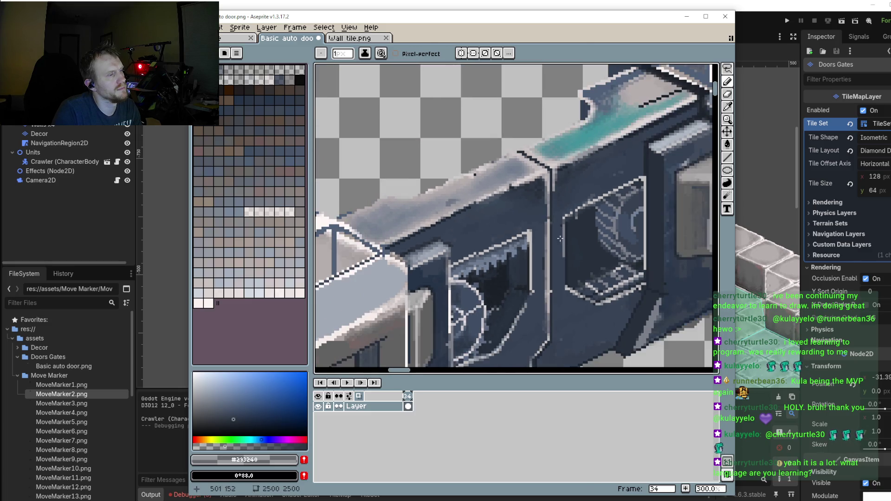
scroll(564, 237, down, 2)
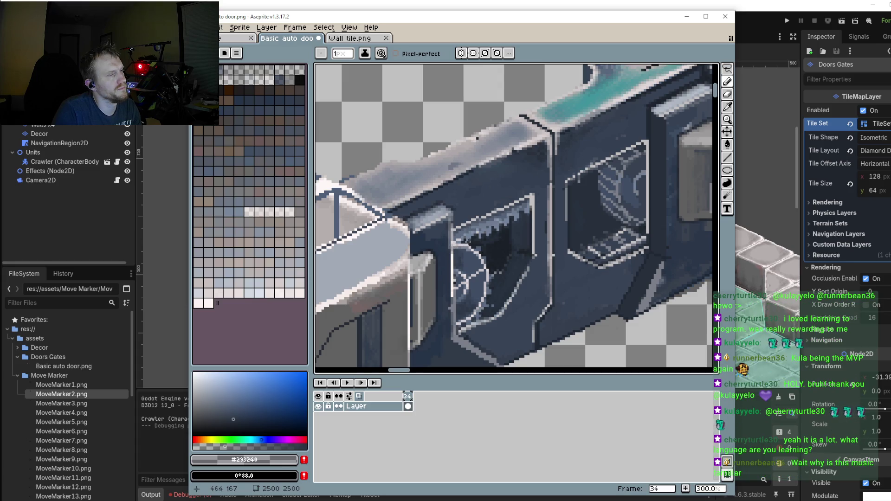
scroll(497, 239, up, 3)
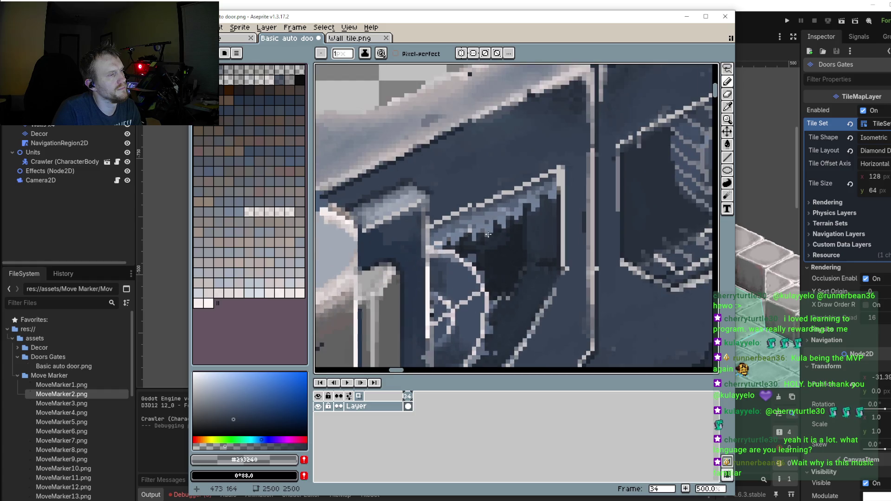
scroll(500, 239, up, 1)
scroll(499, 238, up, 3)
Step: Sample a mid dark blue from the panel and repaint two light pixels with it
key(i)
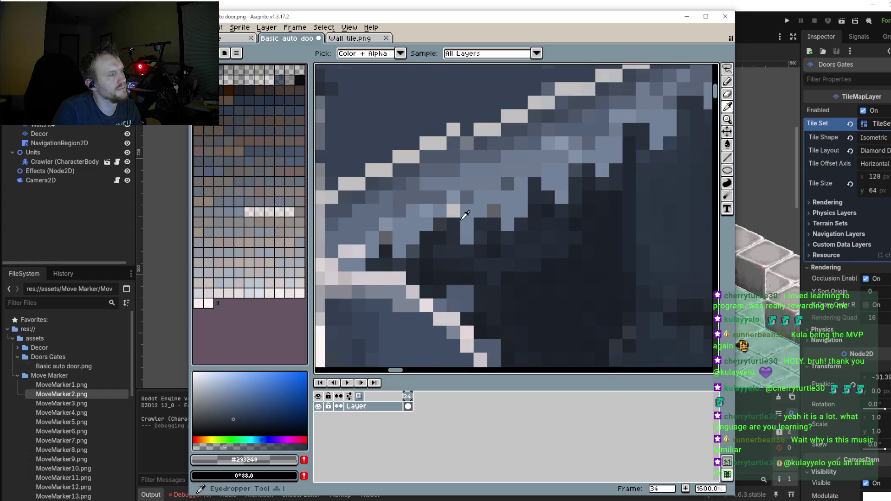
alt+click(472, 206)
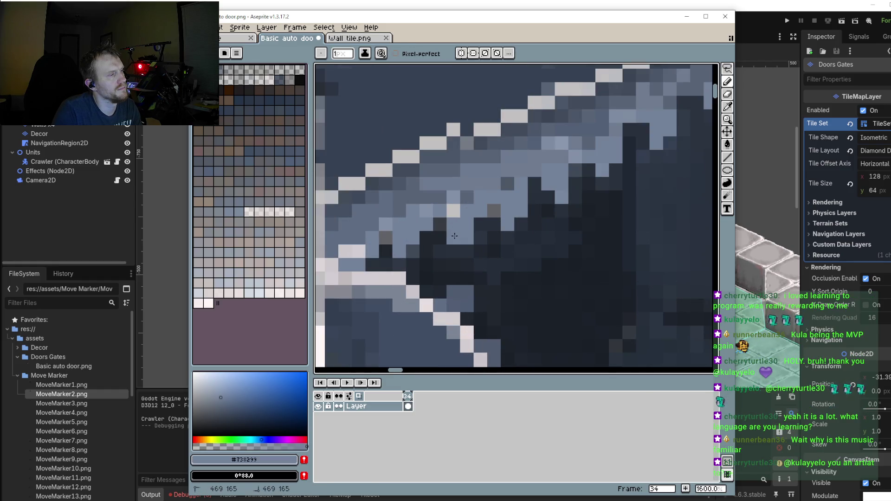
scroll(432, 227, down, 2)
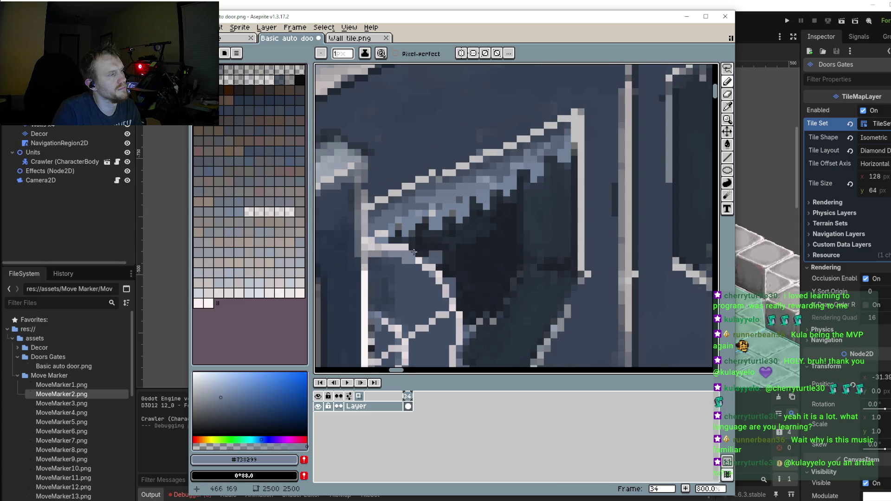
scroll(416, 229, up, 1)
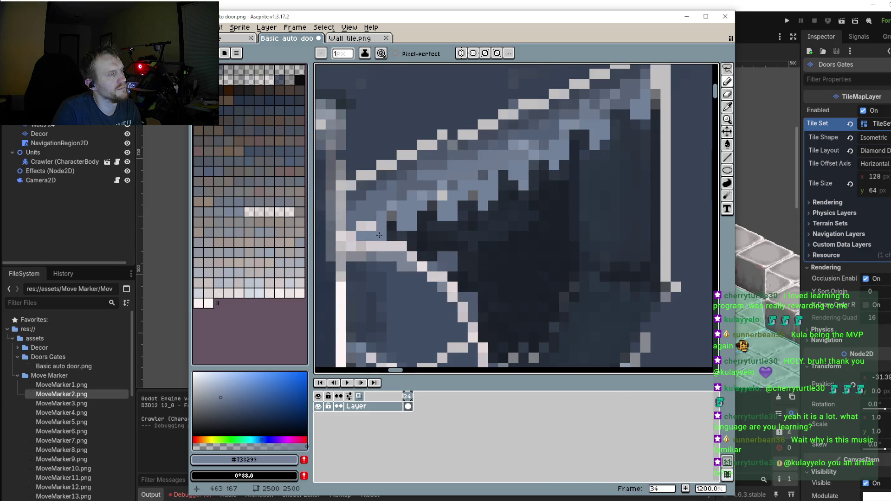
scroll(395, 253, down, 5)
scroll(390, 275, up, 4)
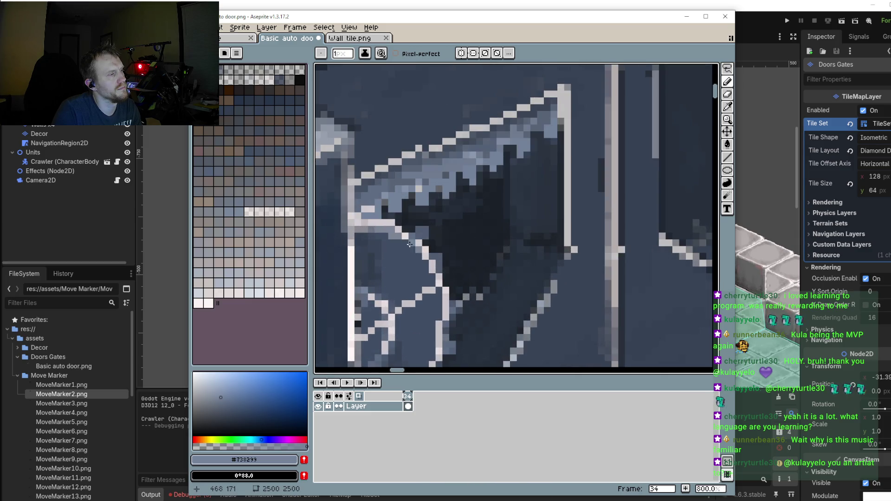
scroll(413, 248, up, 4)
alt+click(418, 268)
drag(418, 237, 432, 244)
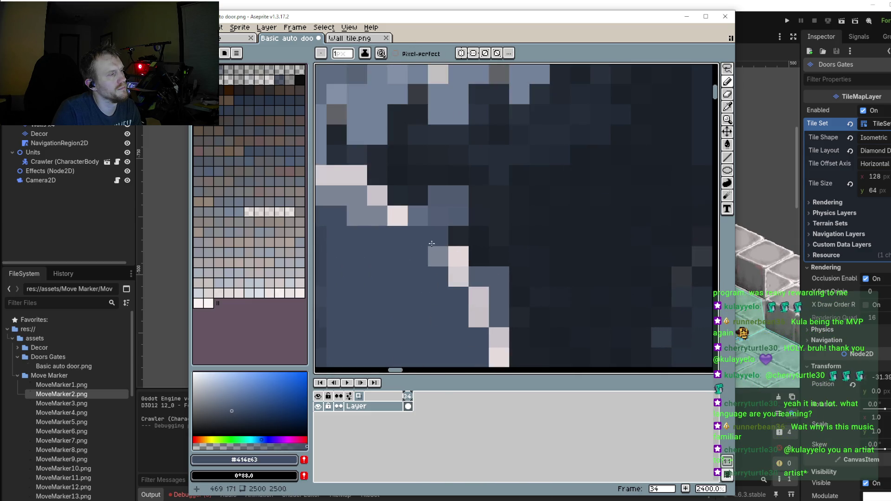
Step: Repaint stray light pixels and those beside the strut's edge in grey-blue
alt+click(418, 216)
click(398, 216)
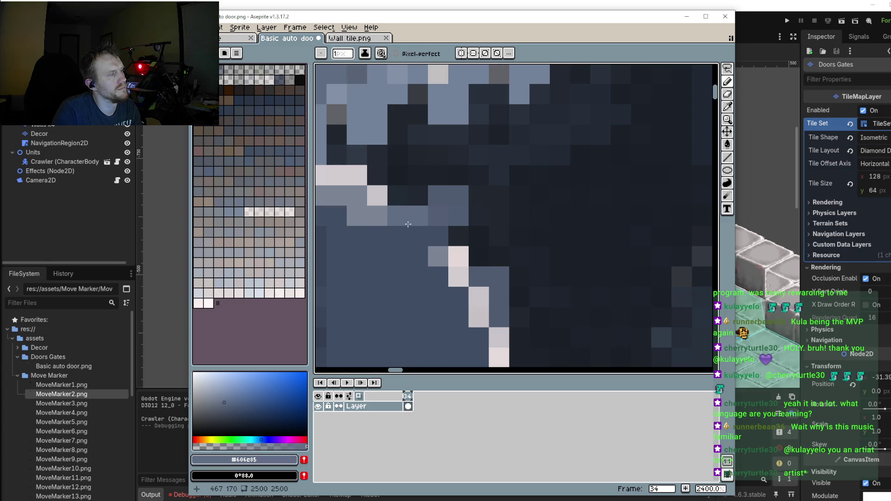
click(450, 262)
click(458, 277)
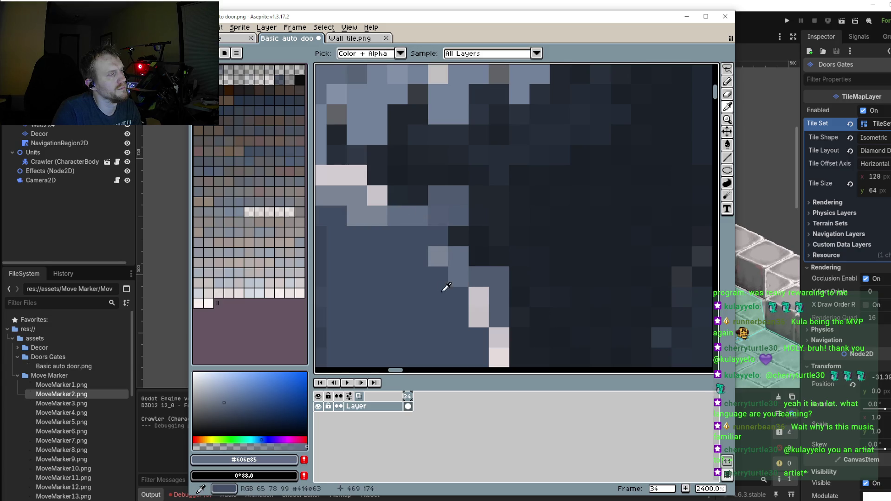
alt+click(446, 288)
drag(459, 274, 438, 256)
scroll(418, 255, down, 4)
scroll(413, 251, up, 3)
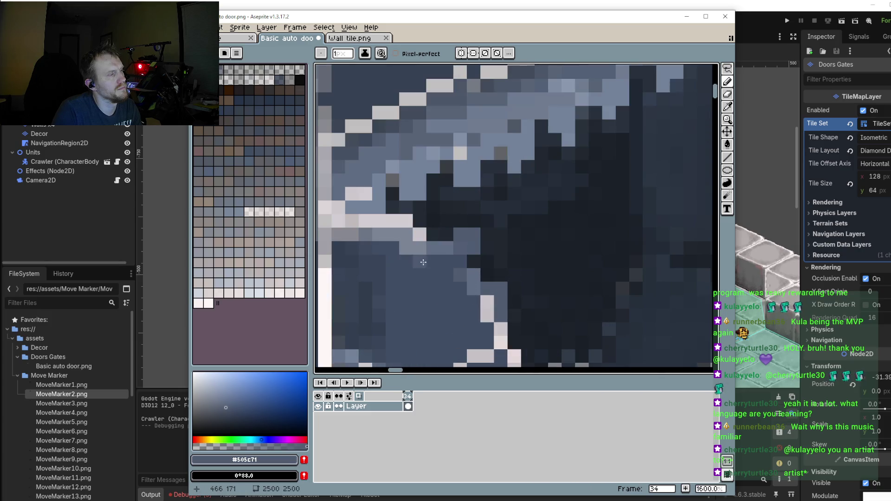
Step: Paint the pale row and pale-grey patch along the upper-left edge in mid blue-grey
click(406, 222)
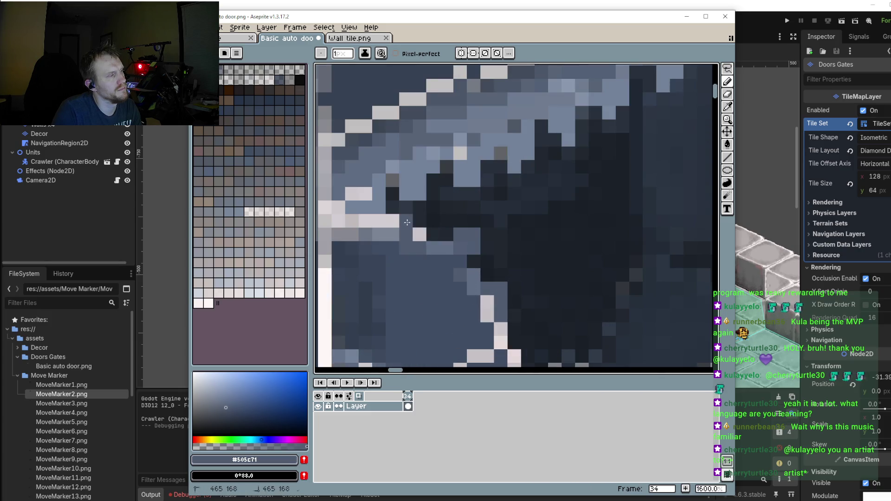
alt+click(392, 234)
drag(392, 221, 384, 223)
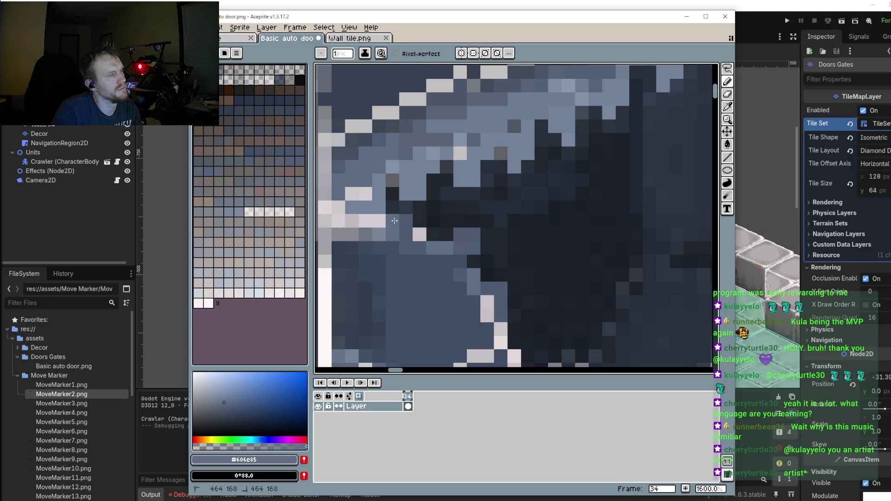
click(393, 208)
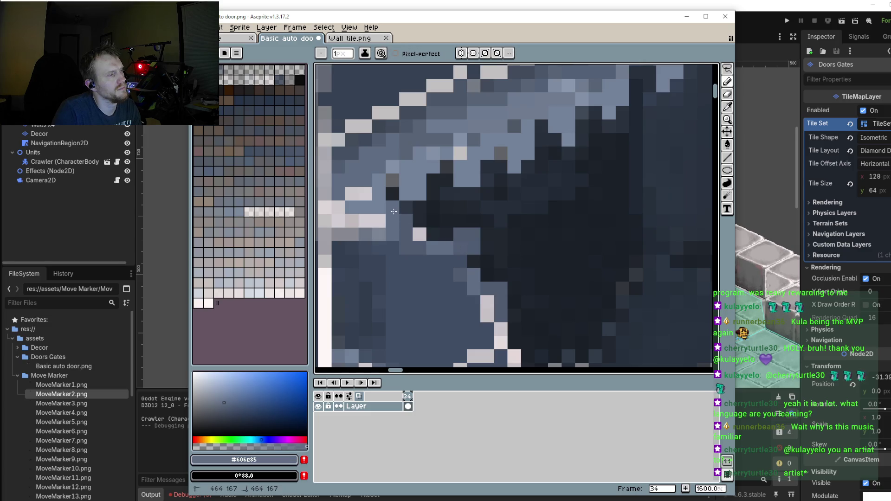
click(368, 225)
drag(338, 222, 359, 234)
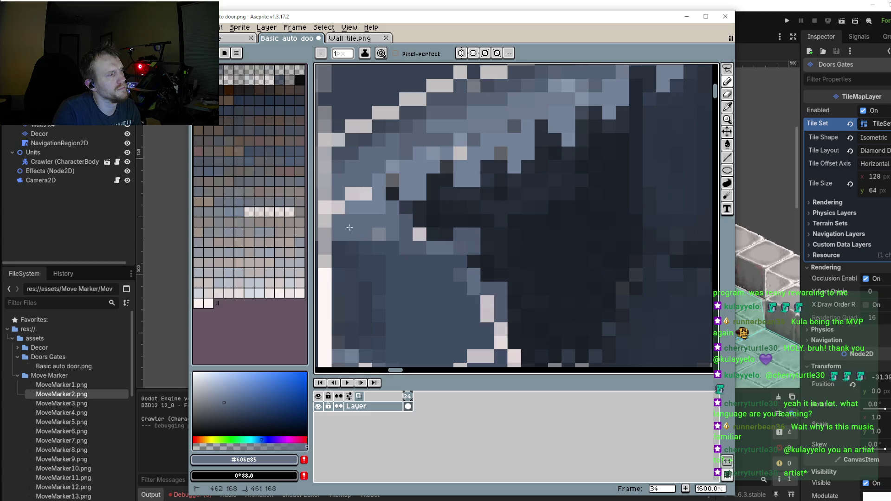
scroll(350, 227, down, 2)
scroll(410, 241, up, 2)
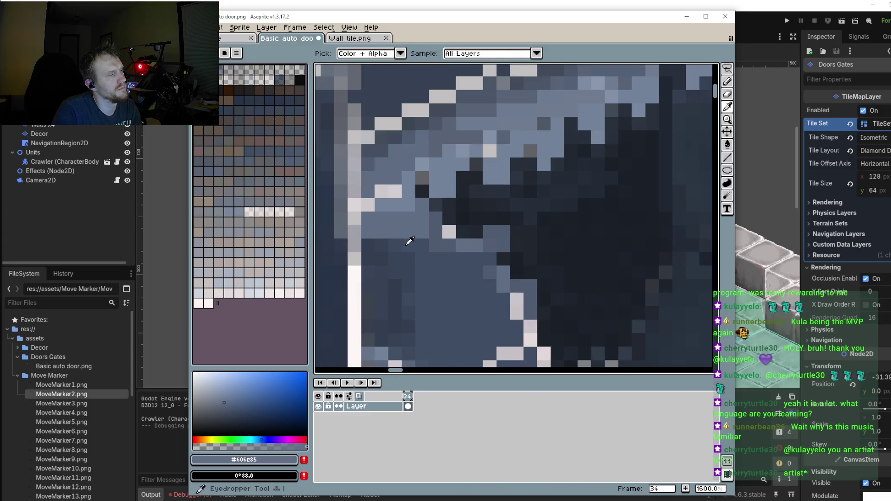
Step: Darken the lighter edge pixels with the sampled #414c63 blue-grey
alt+click(410, 241)
drag(402, 220, 368, 220)
scroll(411, 249, down, 3)
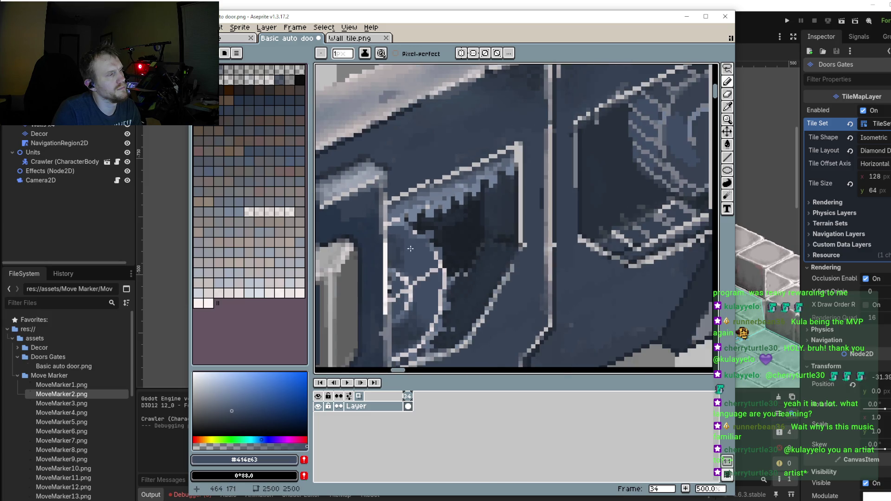
scroll(441, 271, up, 3)
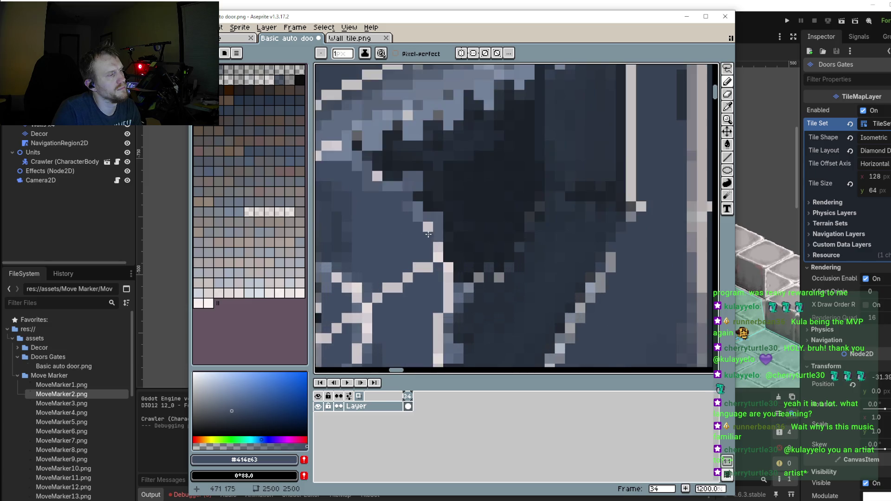
scroll(439, 264, up, 2)
drag(431, 248, 441, 266)
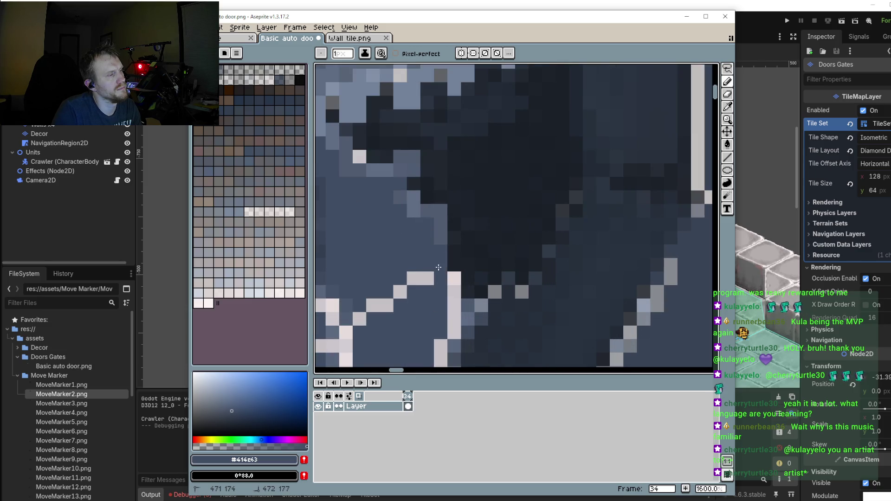
Step: Sample the #505c71 blue-grey and undo the last pencil stroke
alt+click(452, 245)
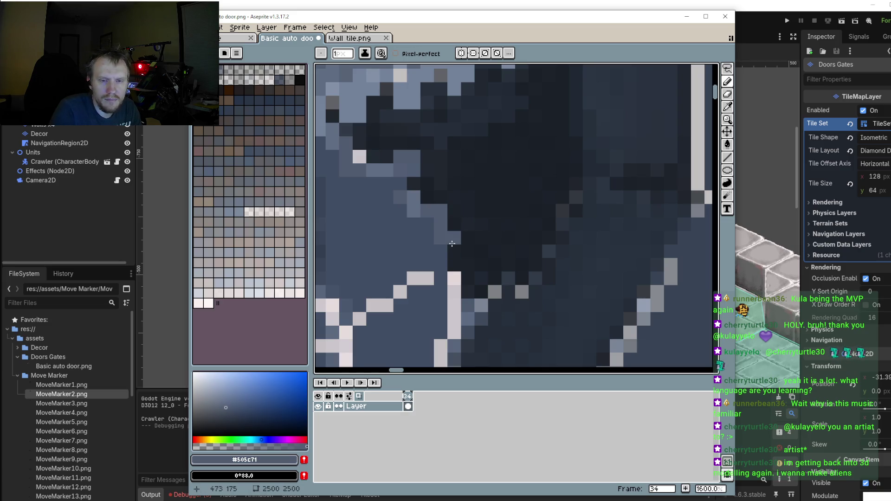
scroll(455, 251, down, 3)
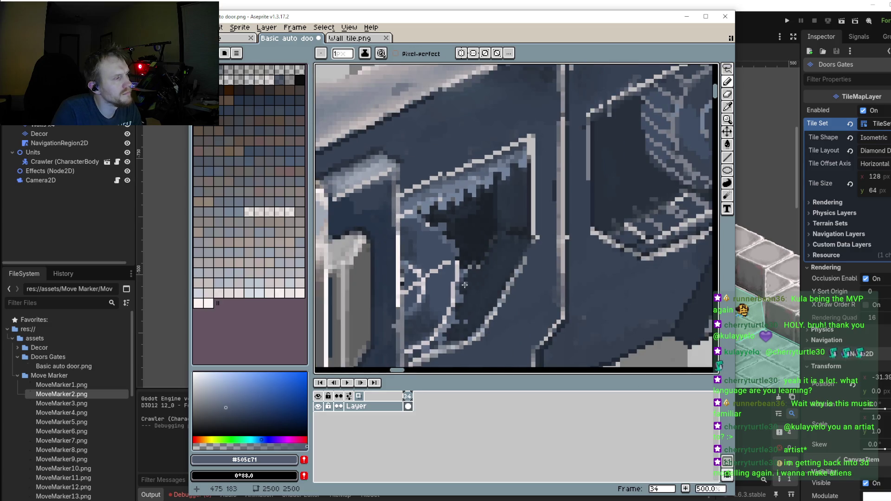
scroll(484, 241, up, 2)
scroll(484, 241, up, 1)
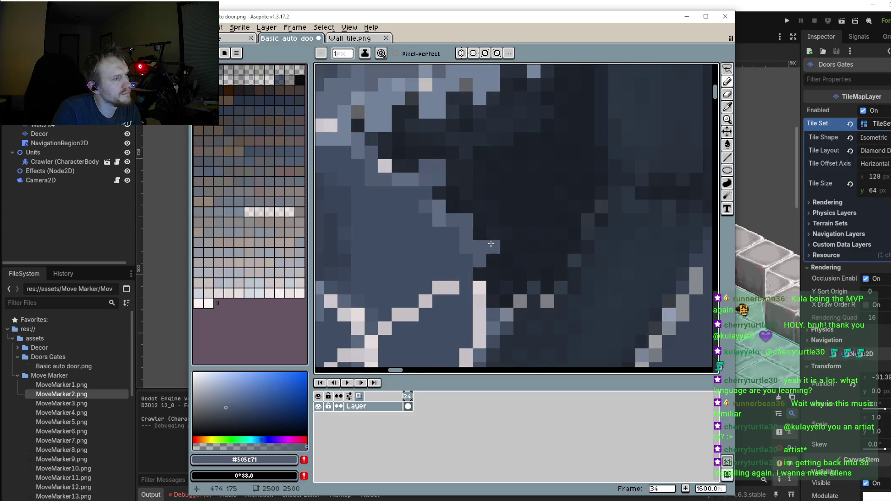
scroll(491, 292, down, 4)
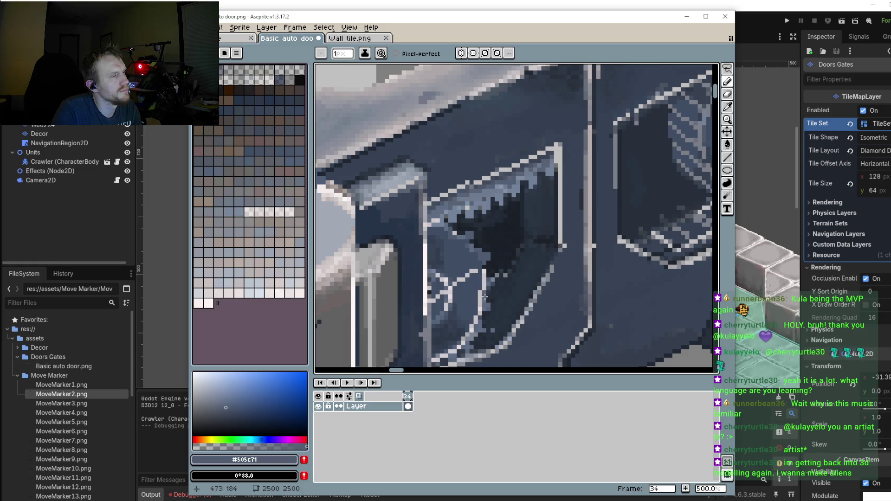
scroll(472, 304, down, 2)
scroll(469, 269, up, 3)
scroll(468, 254, up, 2)
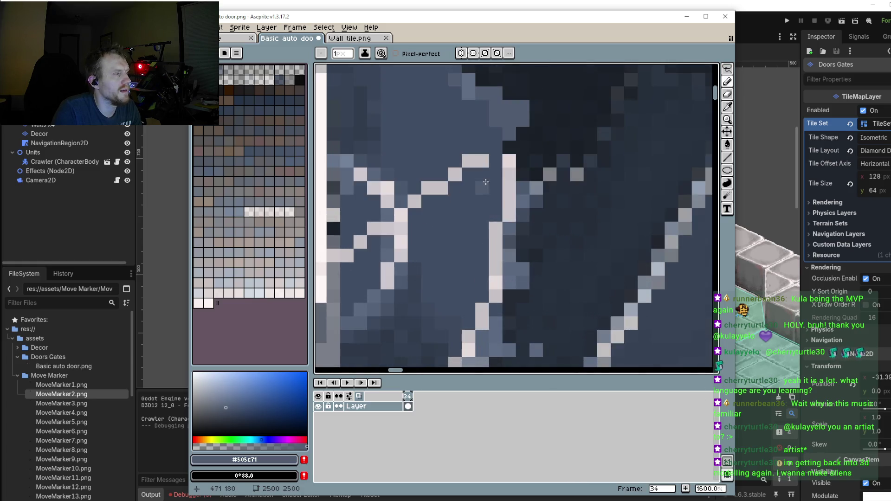
key(ctrl+z)
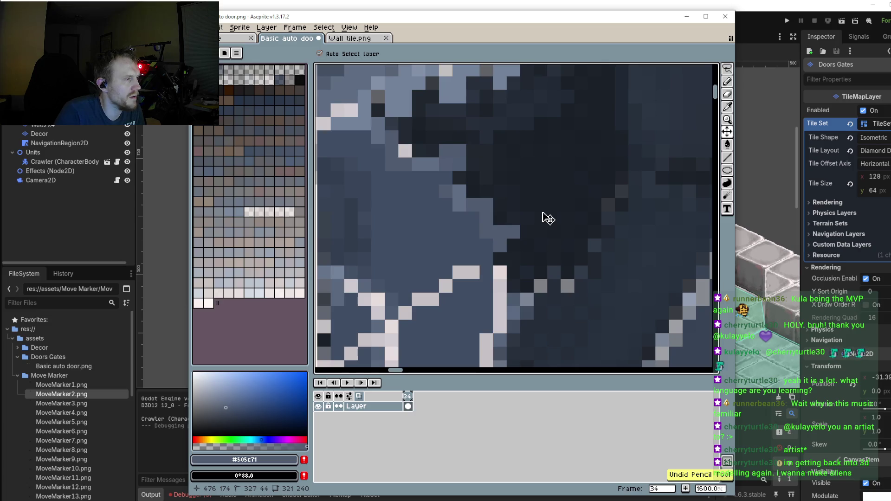
Step: Revert the upper edge strokes and sample the near-black #1c232c interior colour
scroll(534, 227, down, 4)
scroll(517, 251, up, 3)
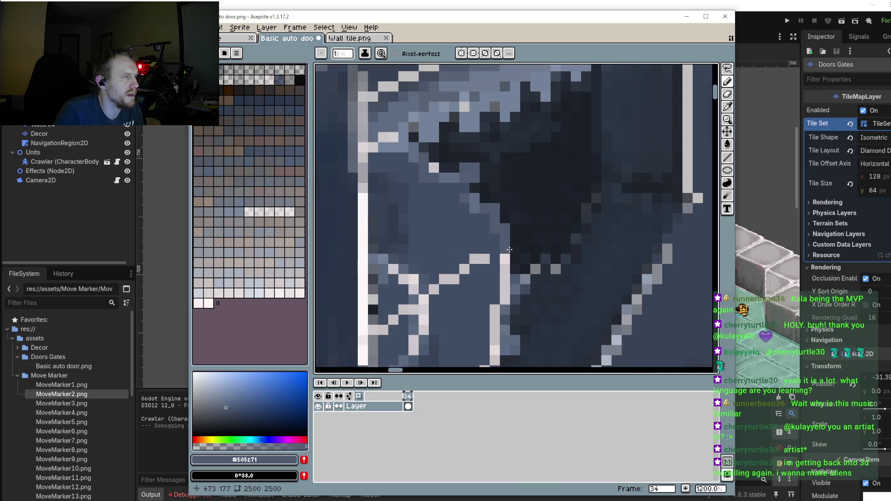
scroll(506, 249, down, 5)
key(ctrl+z)
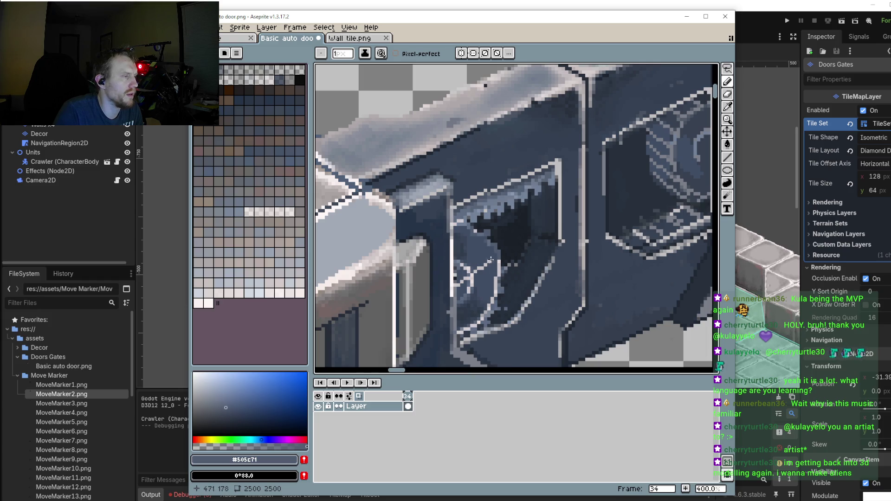
scroll(501, 246, up, 3)
scroll(503, 235, up, 3)
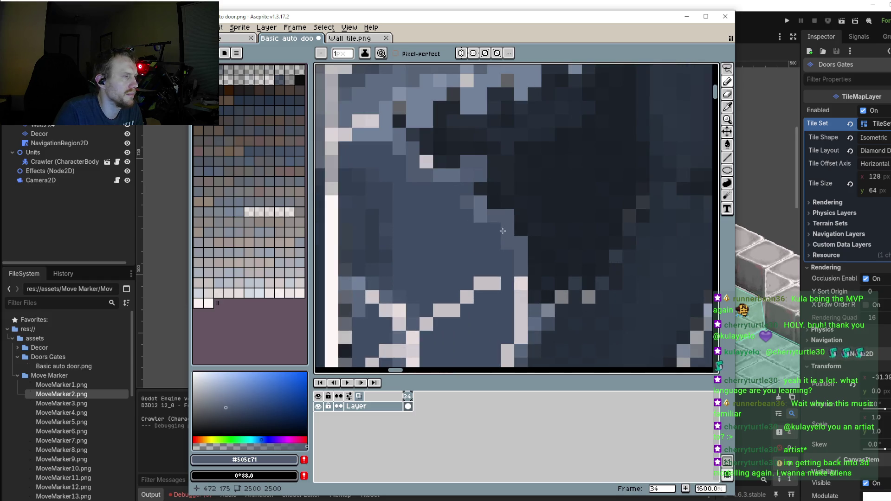
alt+click(527, 200)
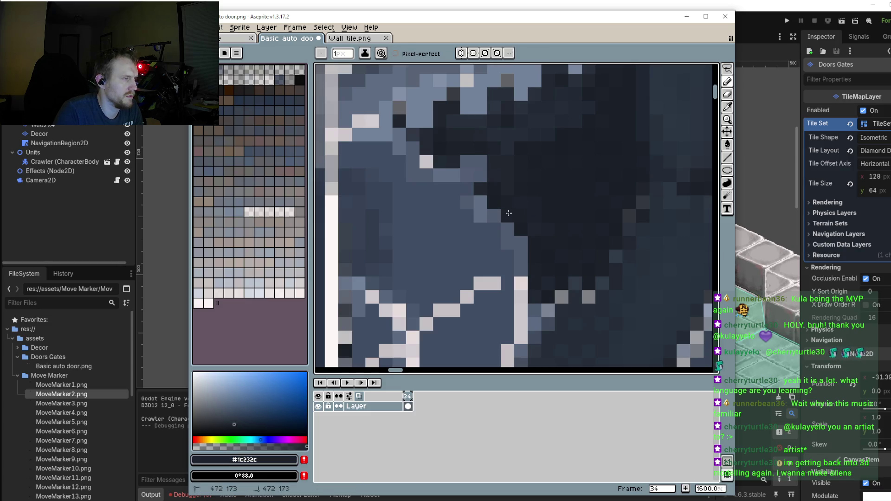
Step: Choose the pale blue-grey #a8b4c9 and extend the light diagonal strut down-right
scroll(509, 218, down, 4)
scroll(503, 231, up, 3)
scroll(503, 231, down, 4)
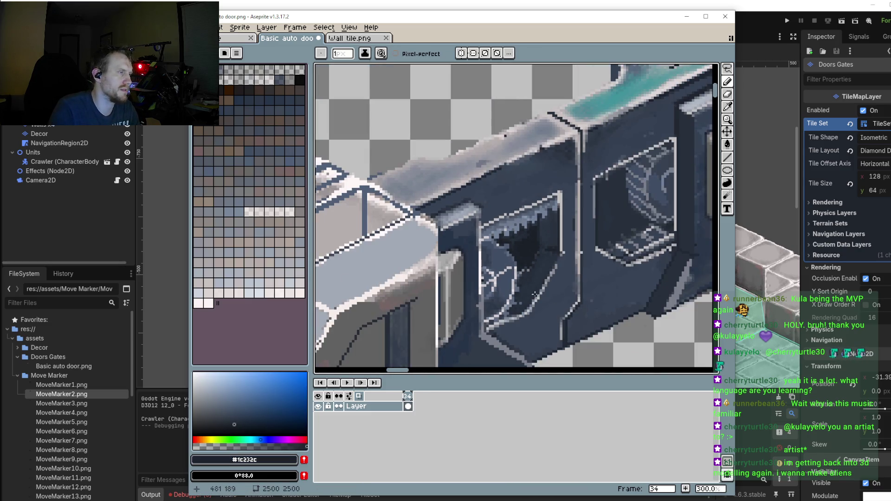
scroll(517, 244, up, 3)
scroll(509, 222, down, 2)
scroll(520, 239, up, 2)
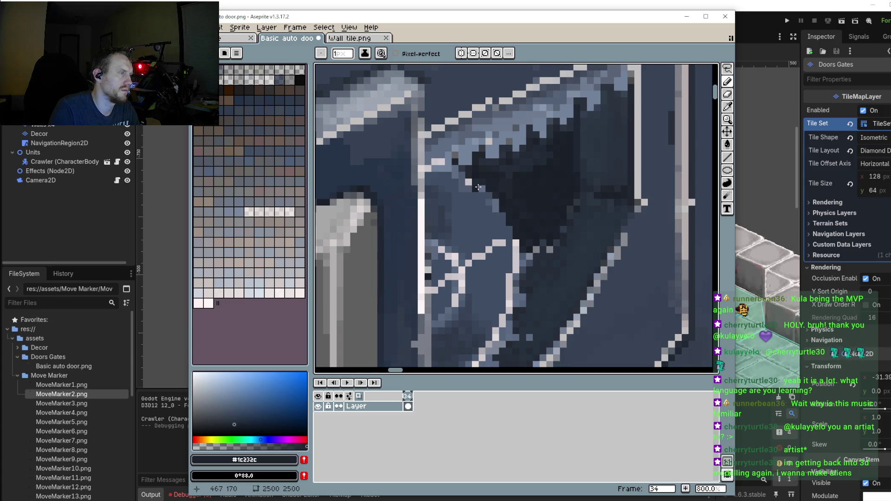
alt+click(478, 186)
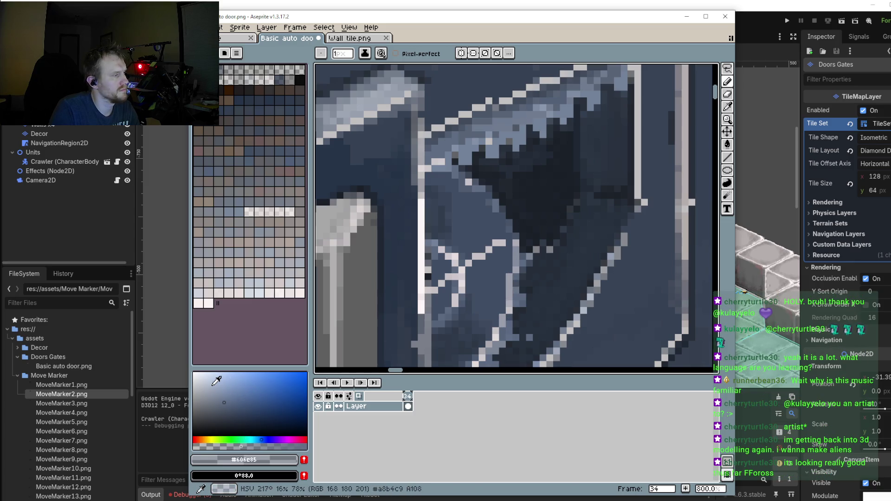
click(211, 385)
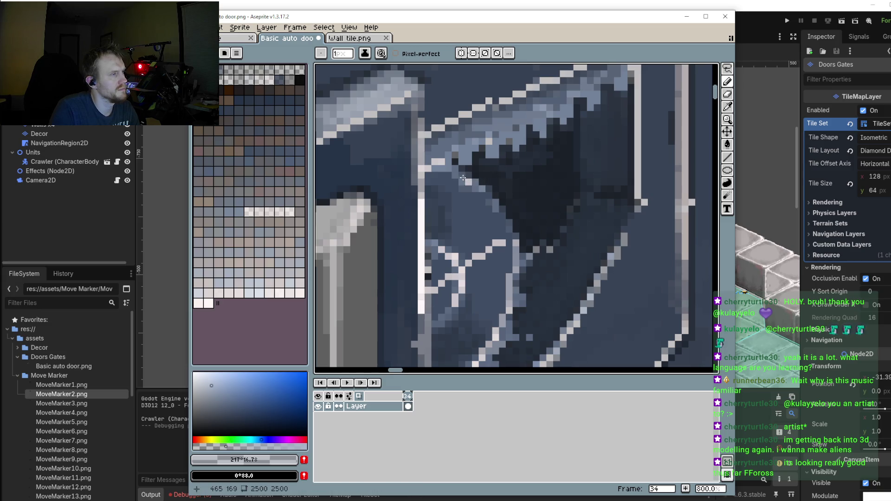
drag(496, 204, 516, 235)
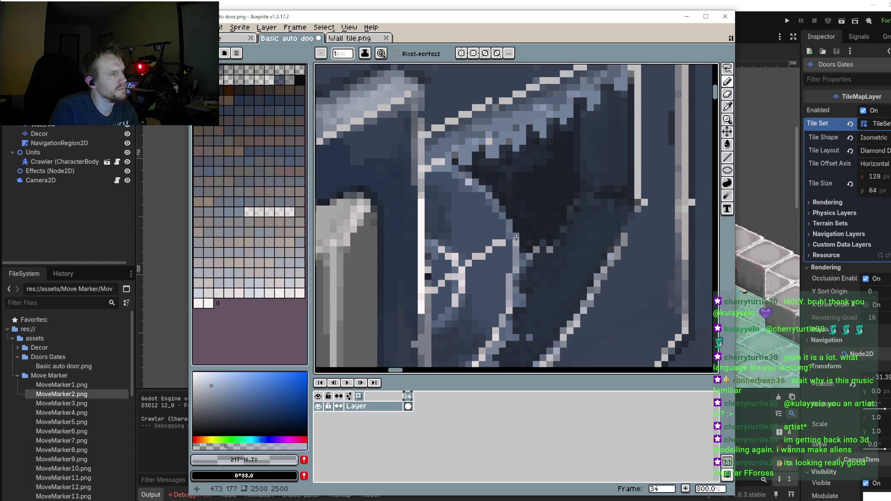
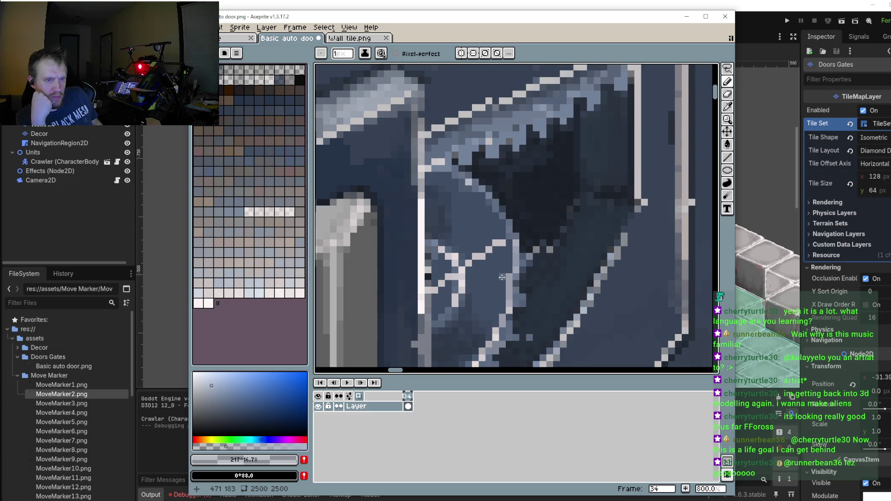
Step: Zoom and pan around the door sprite to bring the window's lower bracing into view
scroll(518, 227, down, 3)
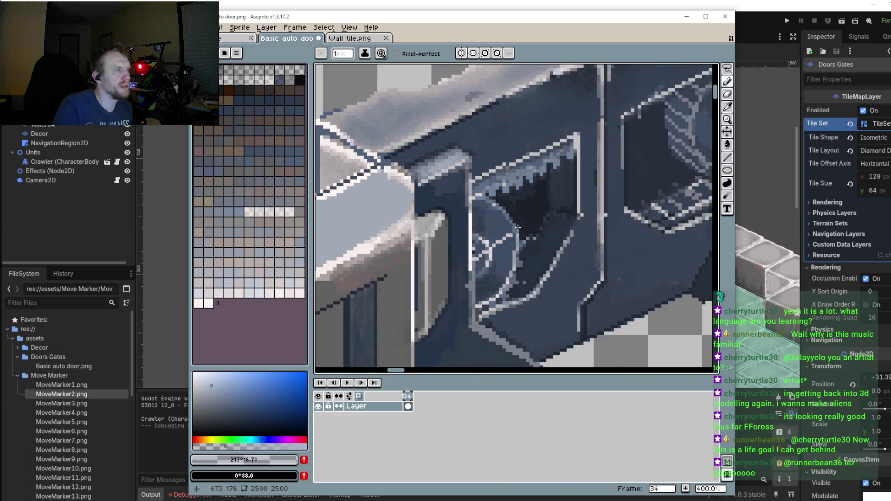
scroll(518, 227, down, 4)
scroll(518, 230, up, 1)
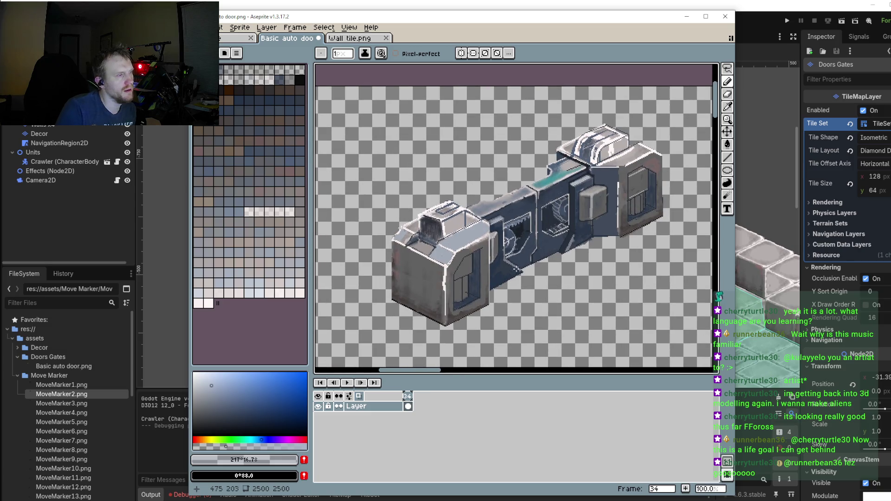
scroll(513, 260, up, 3)
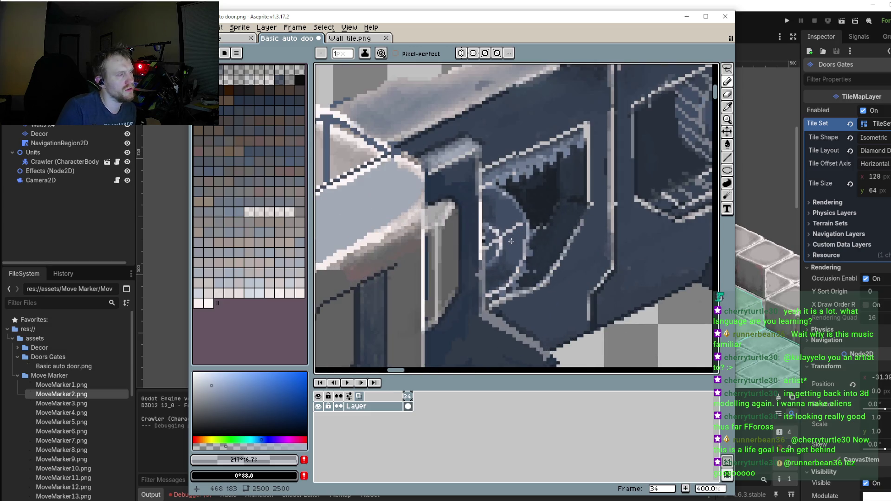
scroll(511, 206, up, 2)
scroll(515, 202, up, 1)
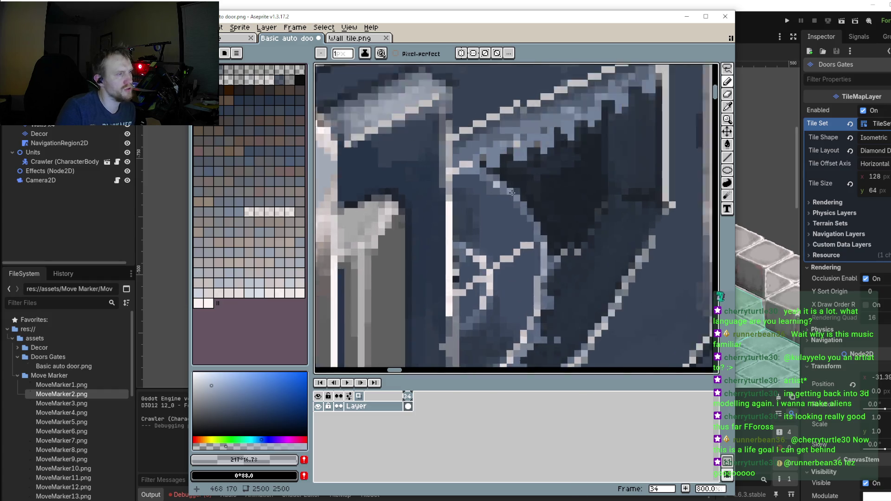
scroll(525, 194, up, 2)
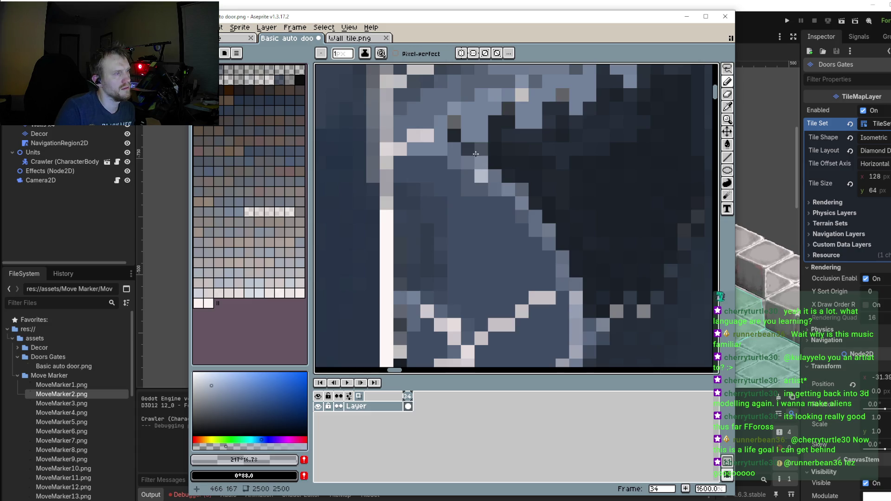
scroll(476, 154, down, 3)
scroll(522, 197, up, 2)
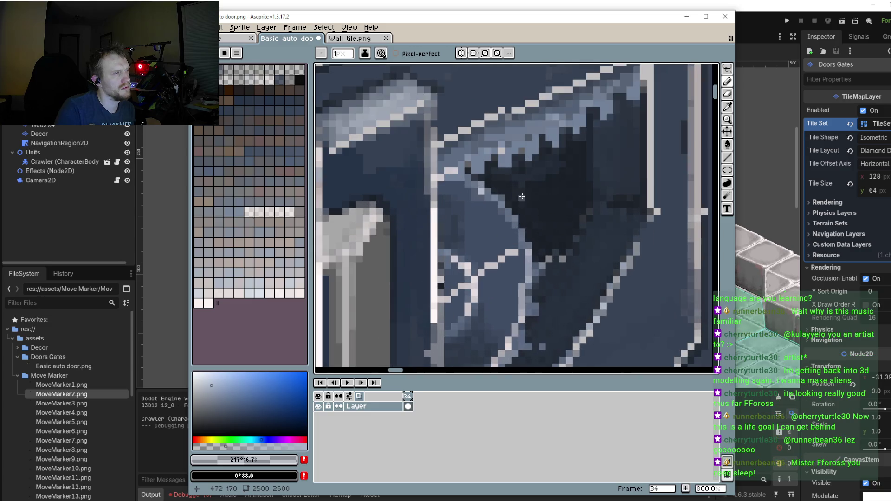
scroll(522, 198, up, 2)
scroll(497, 188, up, 1)
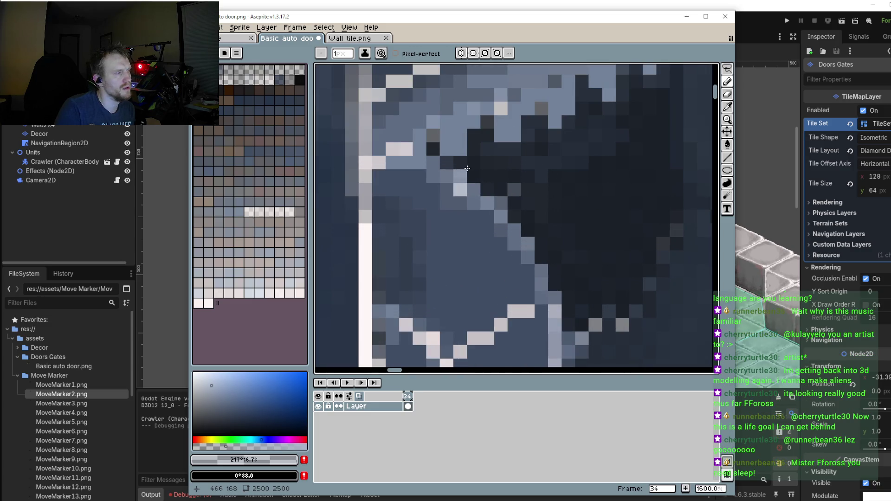
scroll(467, 168, down, 2)
scroll(546, 253, down, 1)
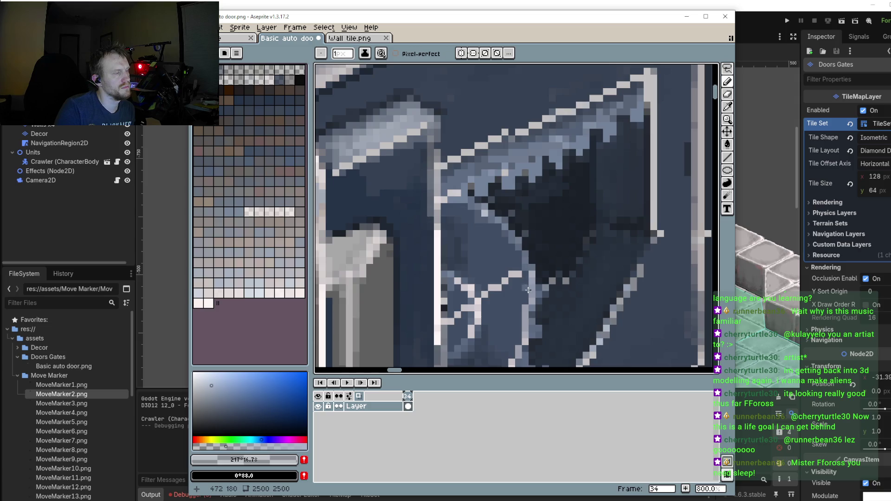
drag(528, 290, 504, 239)
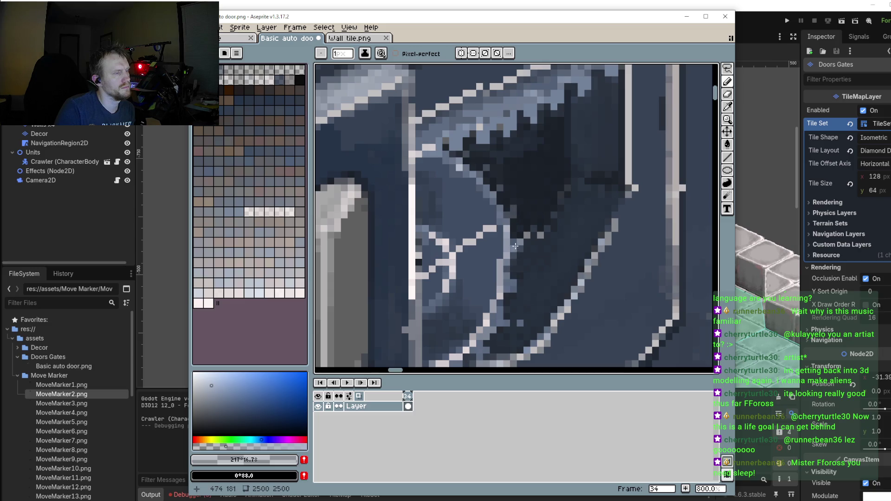
Step: Sample the dark blue-grey #293240 from the door's shadowed interior
scroll(505, 260, down, 2)
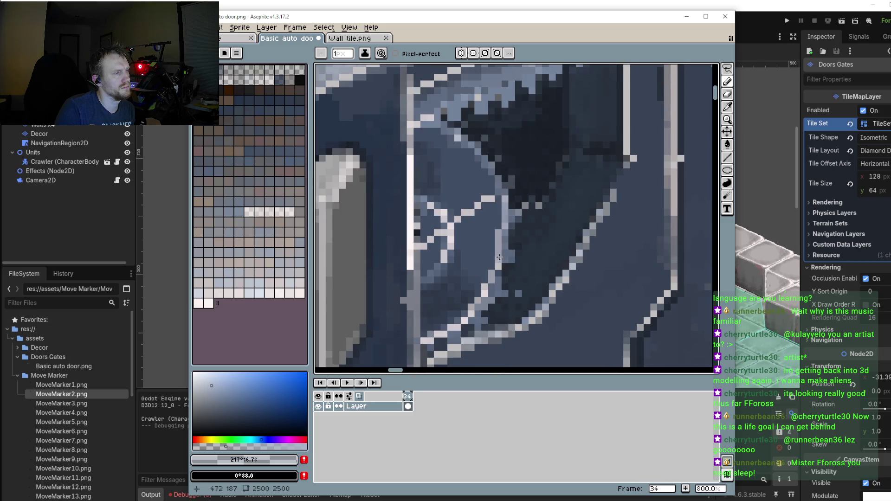
scroll(503, 260, down, 2)
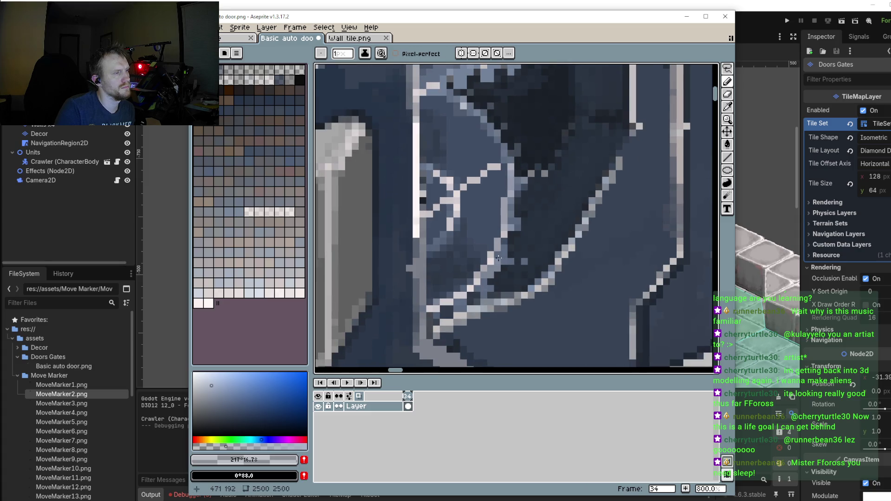
scroll(457, 220, down, 3)
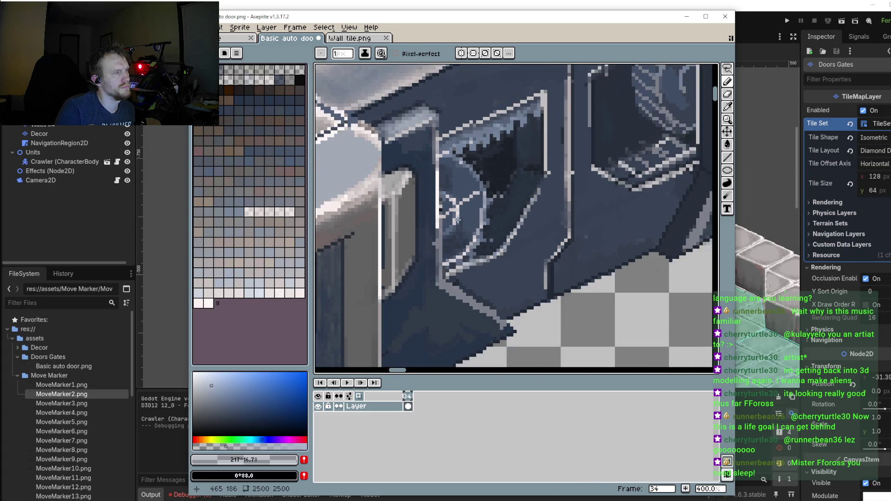
scroll(457, 220, down, 1)
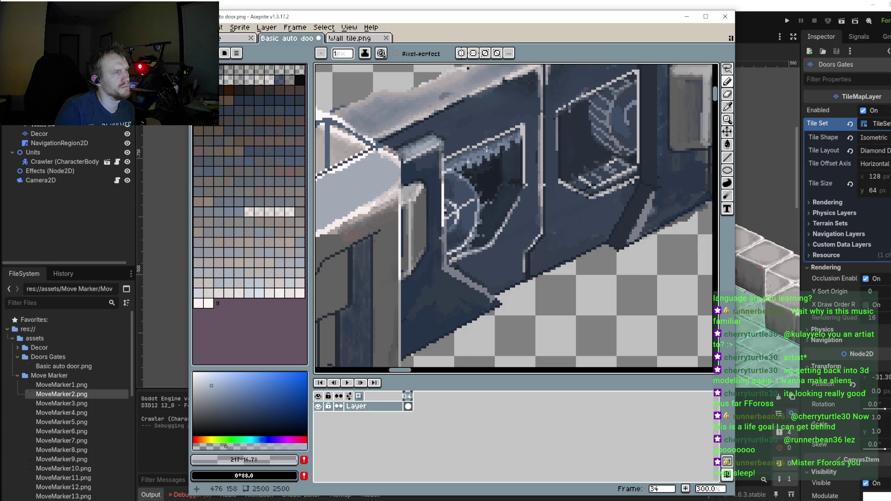
scroll(495, 148, up, 1)
scroll(501, 196, up, 1)
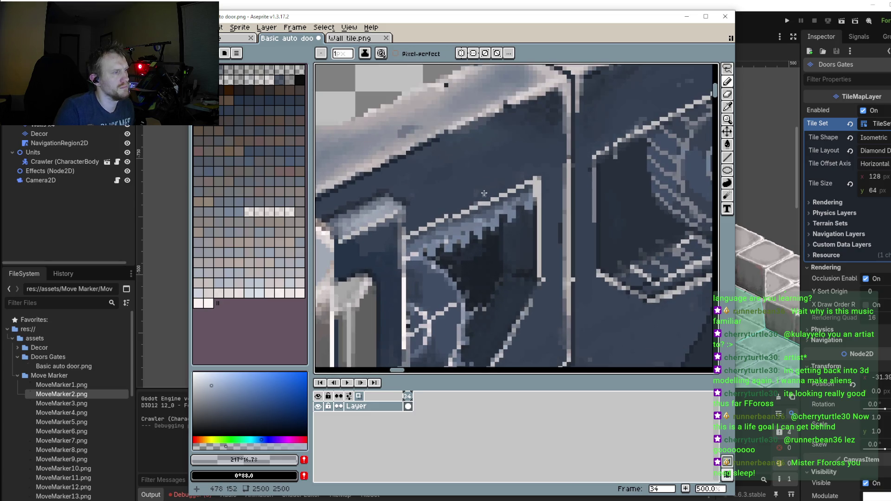
scroll(511, 249, up, 1)
scroll(510, 250, up, 3)
alt+click(533, 209)
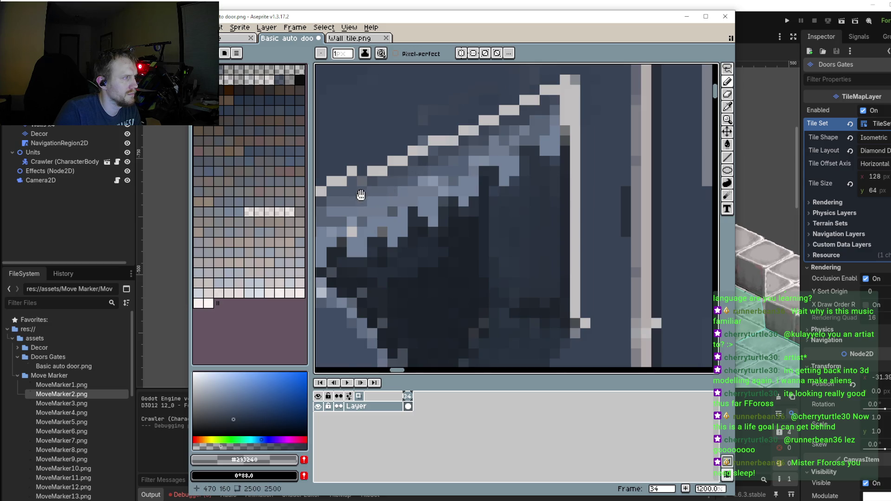
Step: Paint one #293240 pixel just under the window frame's sloped top edge
drag(360, 192, 440, 171)
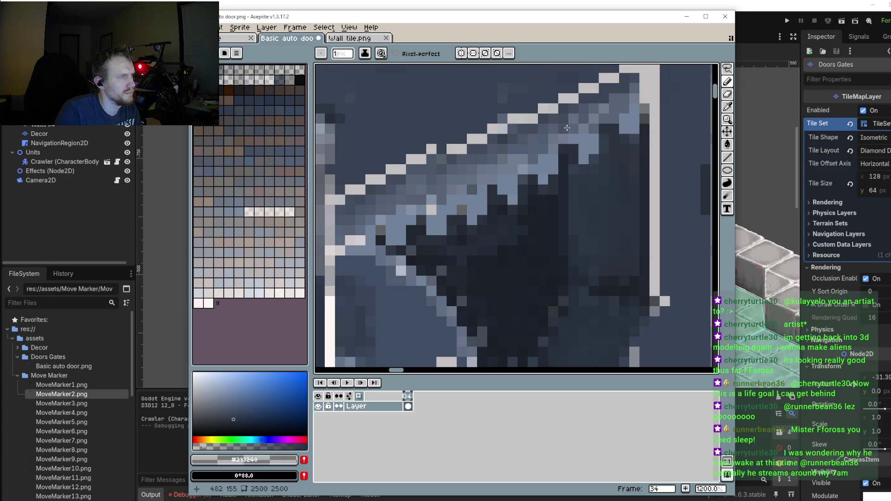
click(584, 129)
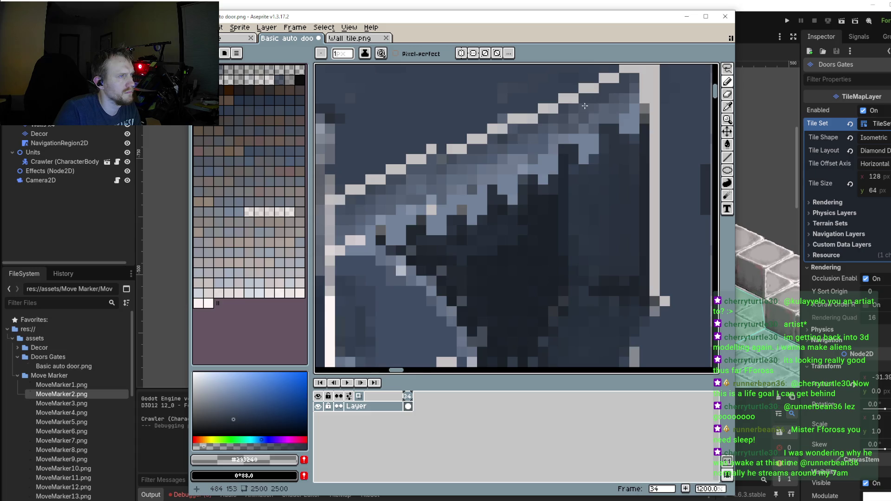
scroll(583, 194, down, 4)
scroll(583, 193, down, 3)
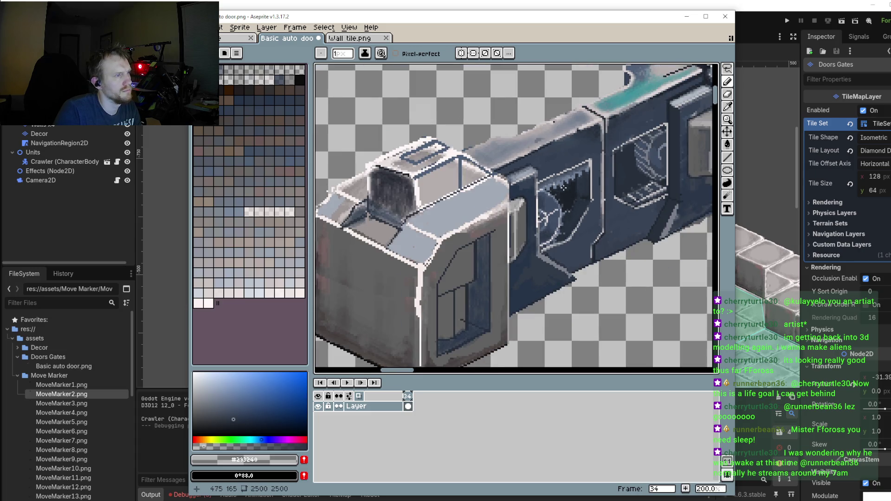
scroll(564, 188, up, 2)
scroll(564, 188, up, 1)
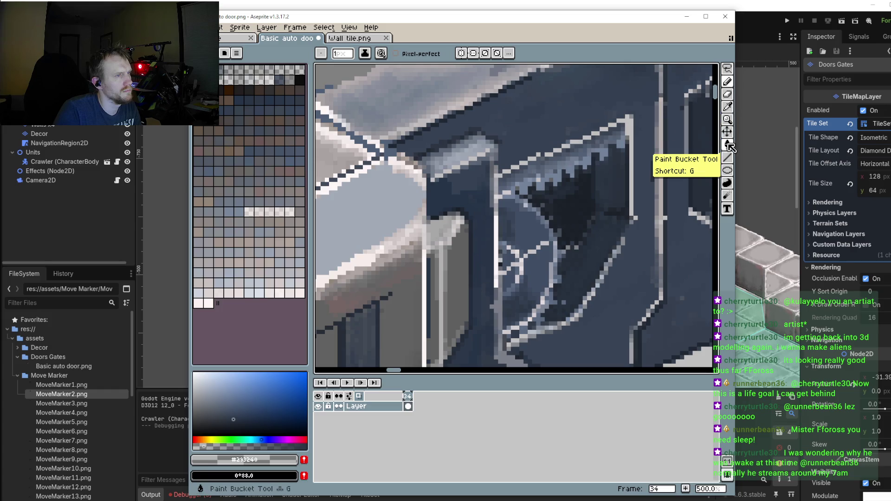
Step: Pick up the mid blue-grey #738299 from the frame near the window's top edge
click(728, 158)
scroll(591, 130, up, 1)
scroll(591, 130, up, 1)
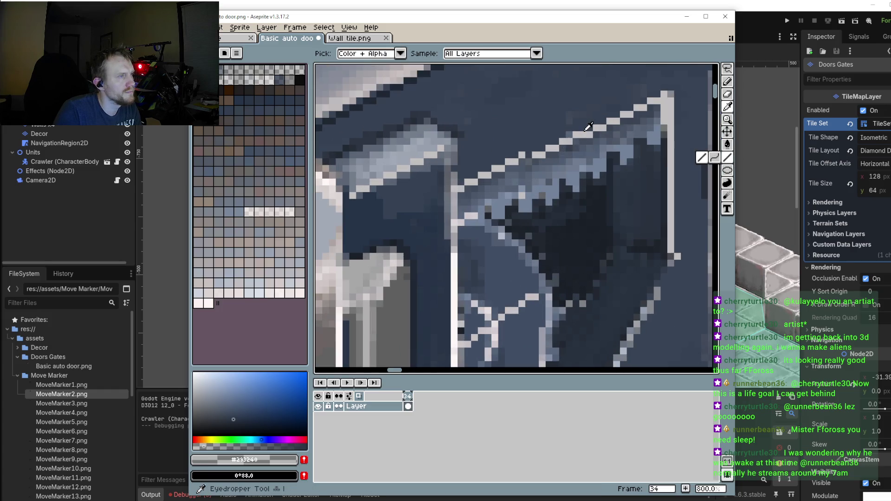
alt+click(591, 130)
alt+click(657, 139)
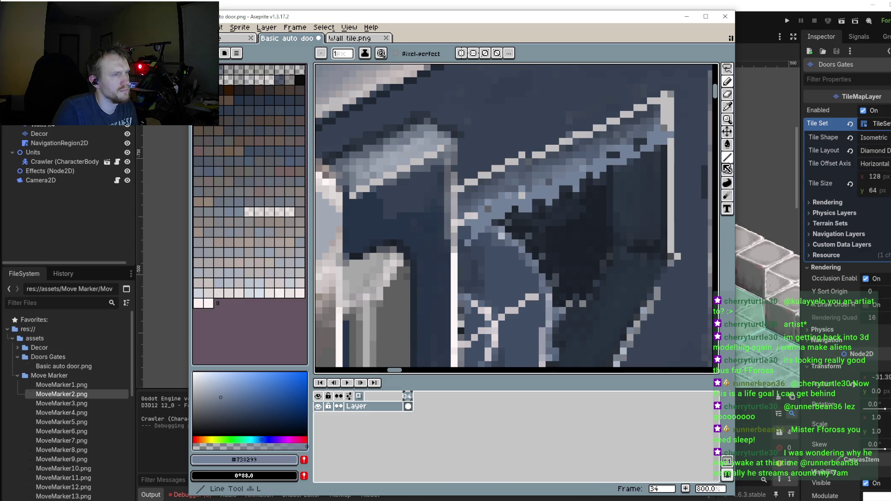
Step: Try a straight line down-left from the window's top-right corner, then undo it
key(l)
drag(671, 147, 446, 256)
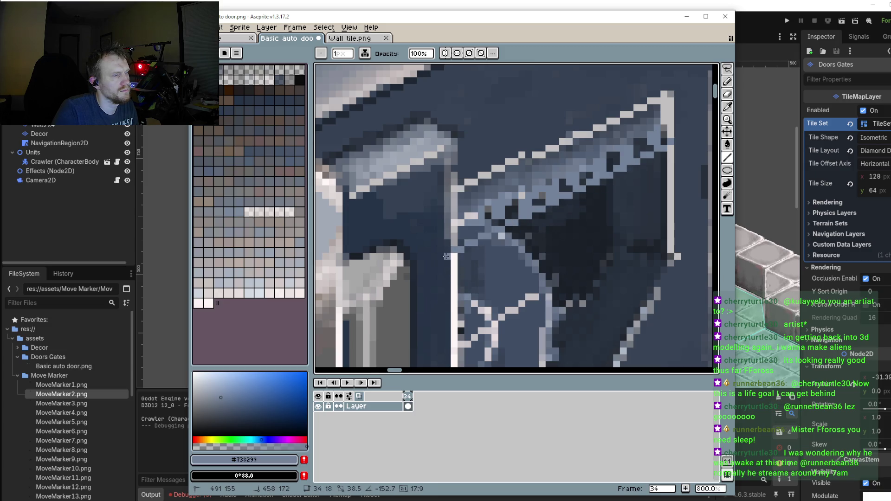
drag(446, 256, 462, 242)
key(ctrl+z)
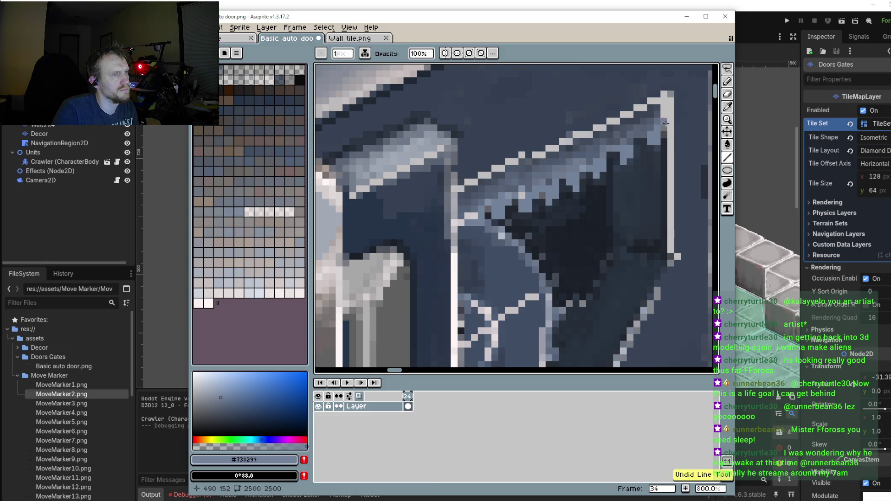
Step: Sample several window shades in turn: #2b3340, #738299, #252e3a and #202730
key(i)
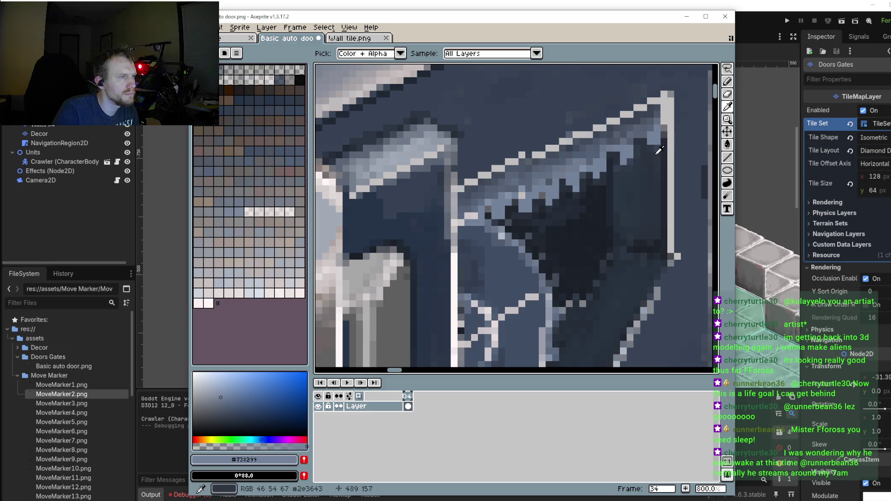
alt+click(657, 154)
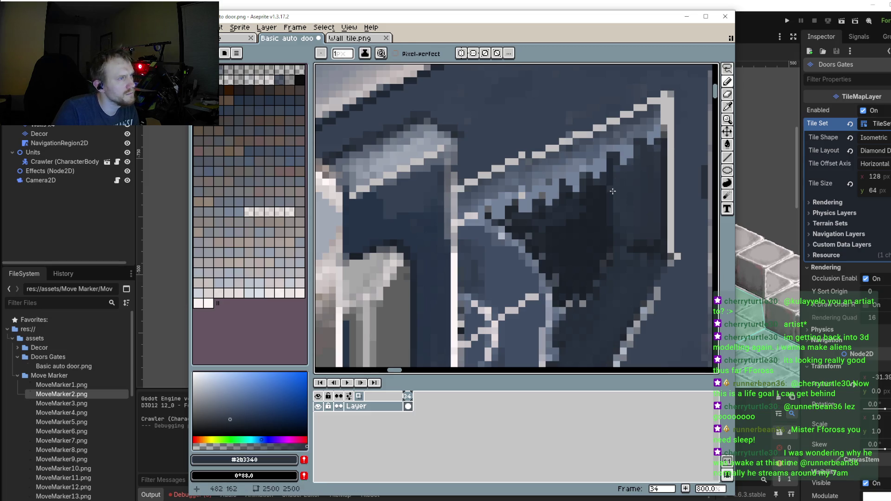
alt+click(560, 216)
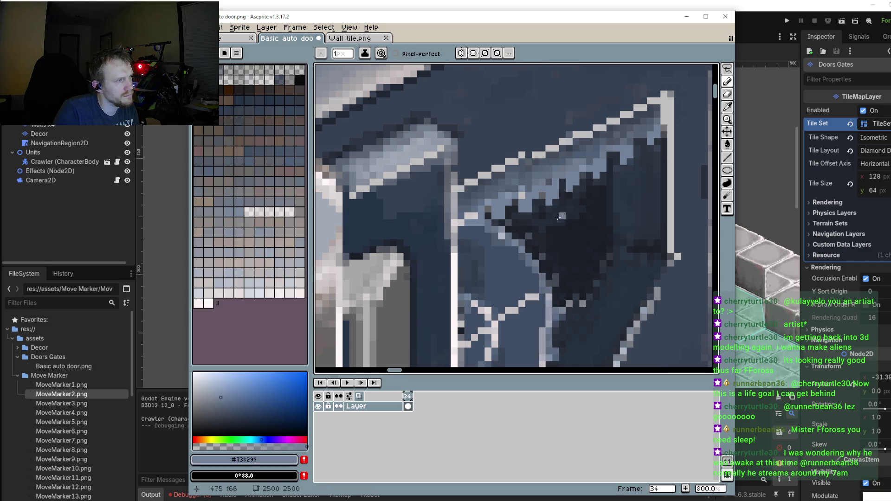
alt+click(535, 217)
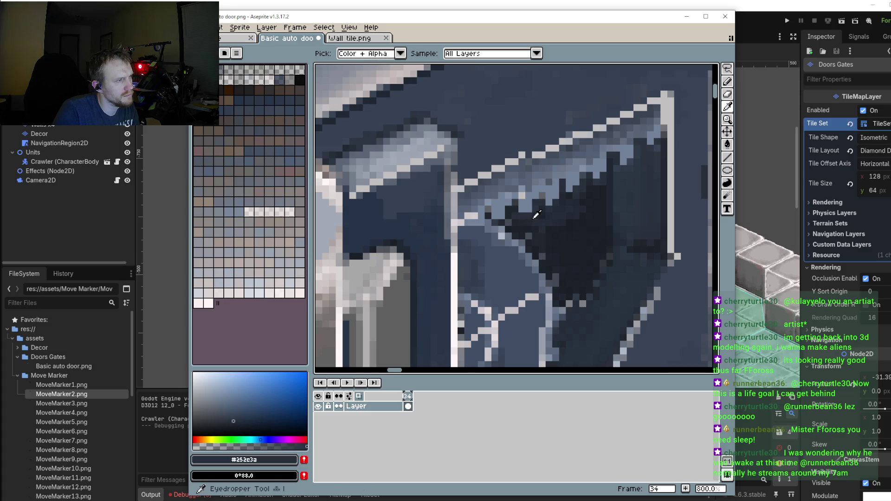
alt+click(534, 217)
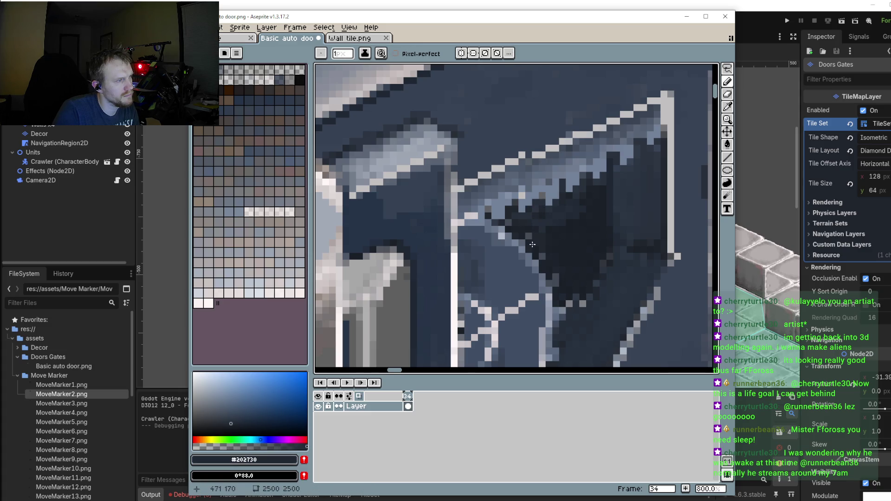
Step: Zoom in and settle on the frame's mid blue-grey #738299 as the drawing colour
scroll(532, 244, down, 3)
scroll(526, 230, up, 1)
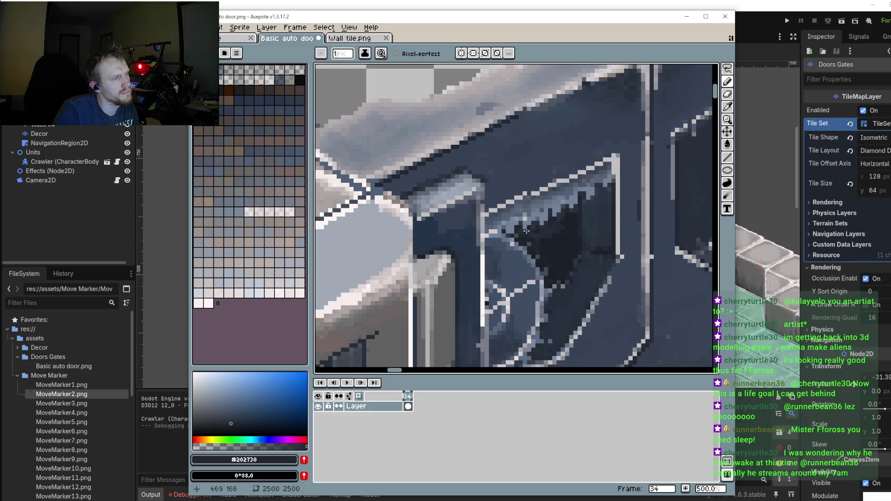
scroll(515, 222, down, 2)
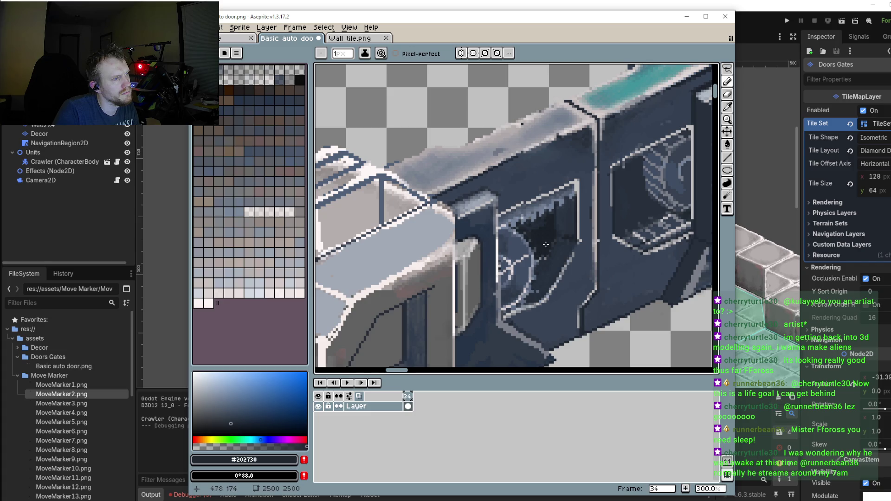
scroll(546, 244, up, 2)
scroll(535, 232, up, 1)
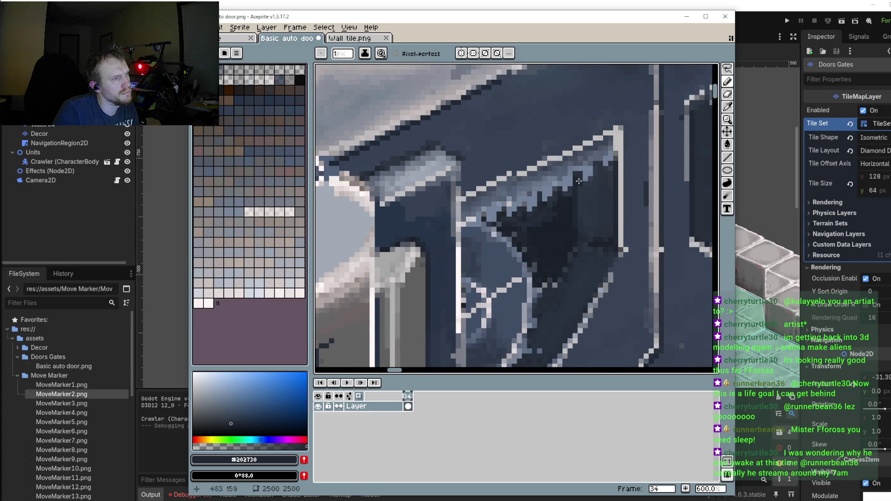
scroll(573, 203, up, 1)
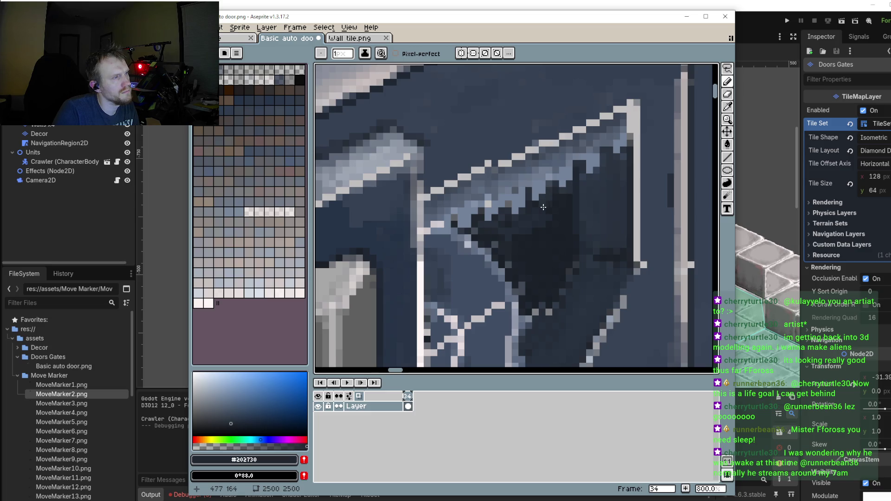
scroll(596, 183, up, 3)
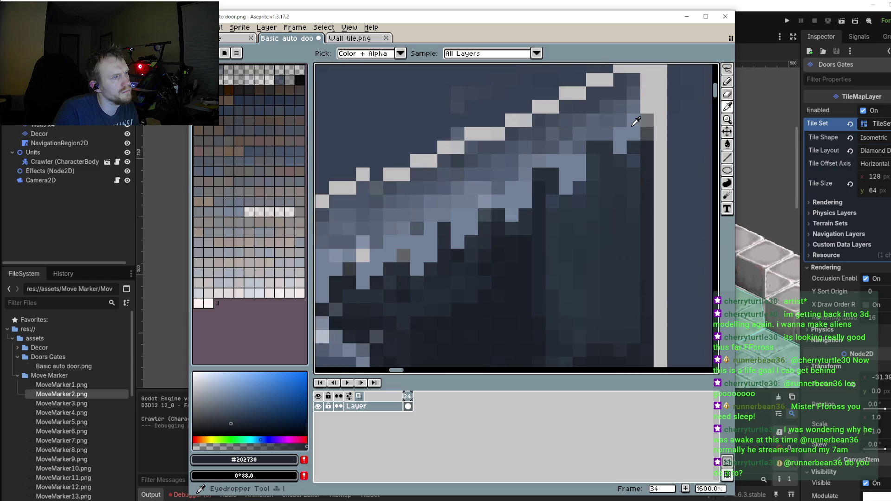
alt+click(607, 134)
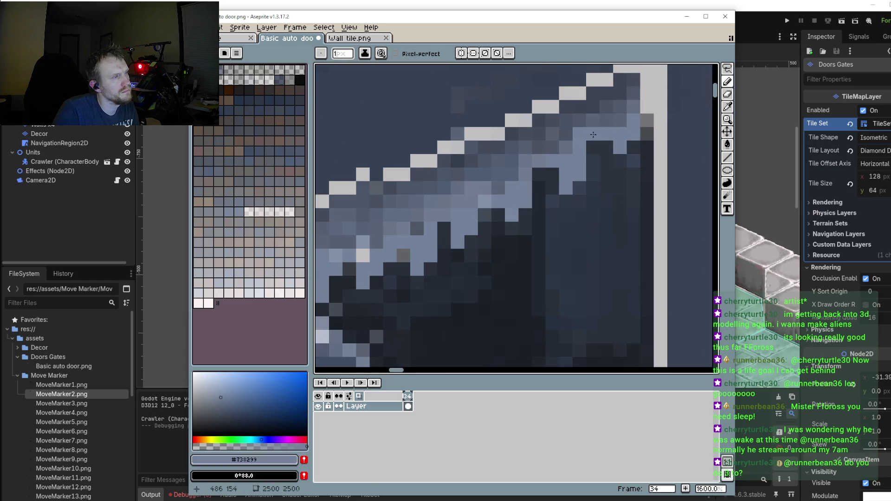
scroll(576, 205, down, 3)
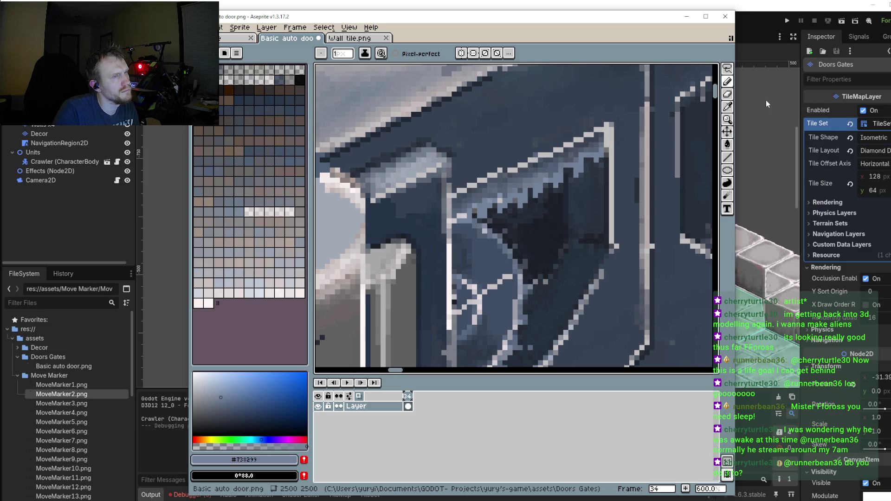
Step: Lasso a patch of the window's jagged light edge, redoing the first outline
click(727, 68)
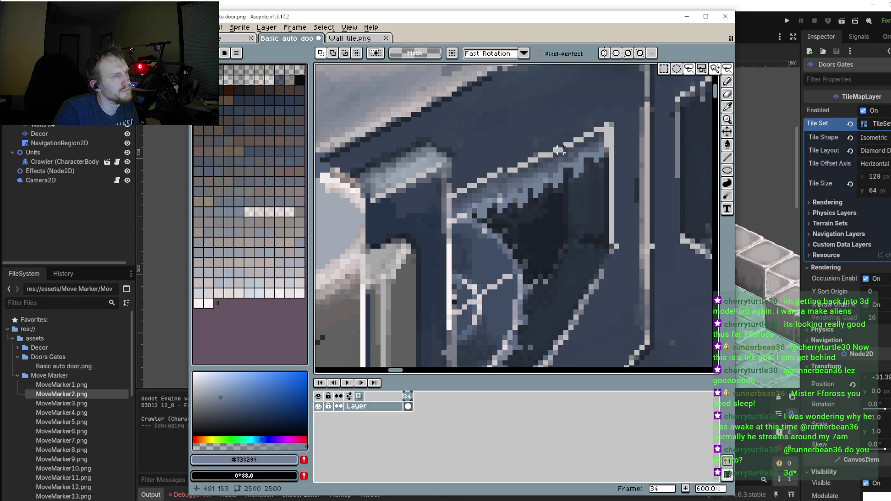
drag(559, 149, 601, 186)
key(ctrl+z)
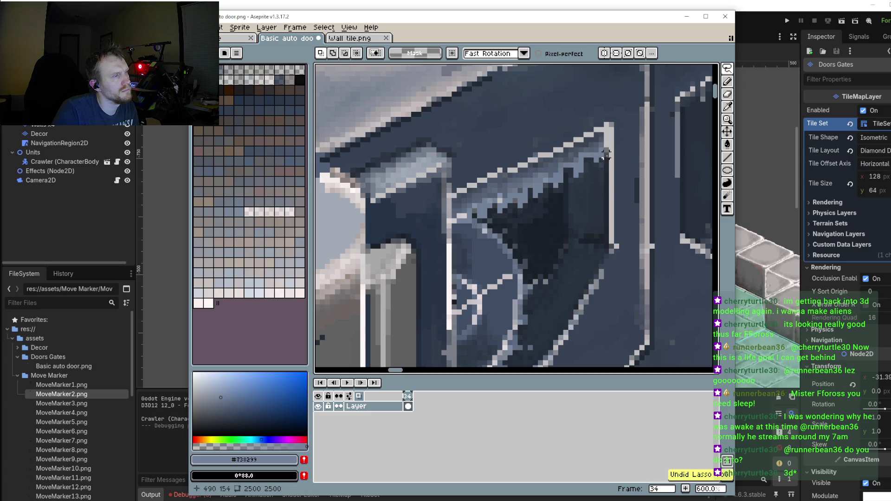
scroll(606, 155, up, 2)
mouse_move(522, 168)
mouse_down()
mouse_move(586, 216)
mouse_move(571, 228)
mouse_up()
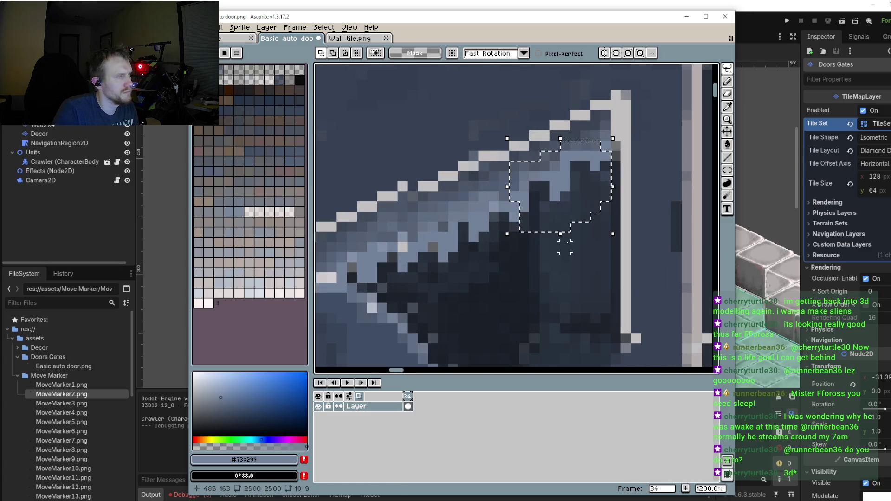
Step: Shift the selected patch down-left, nudge it back up-right, and commit it
drag(561, 185, 484, 226)
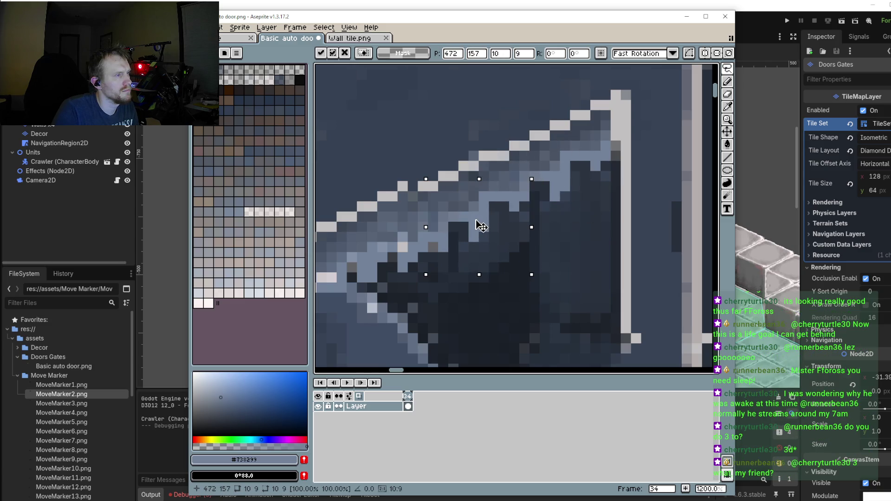
scroll(484, 226, down, 4)
mouse_move(475, 243)
mouse_down()
mouse_move(493, 234)
mouse_move(453, 264)
mouse_up()
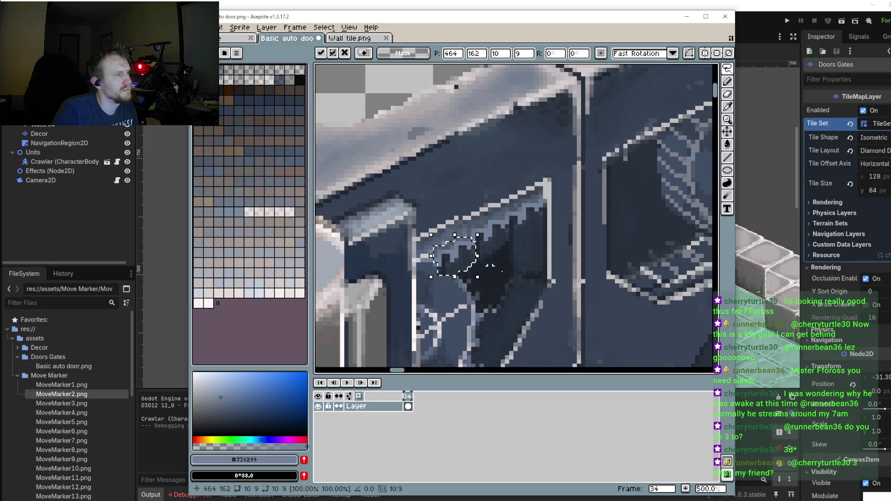
scroll(452, 263, down, 3)
scroll(548, 249, up, 2)
scroll(548, 249, up, 1)
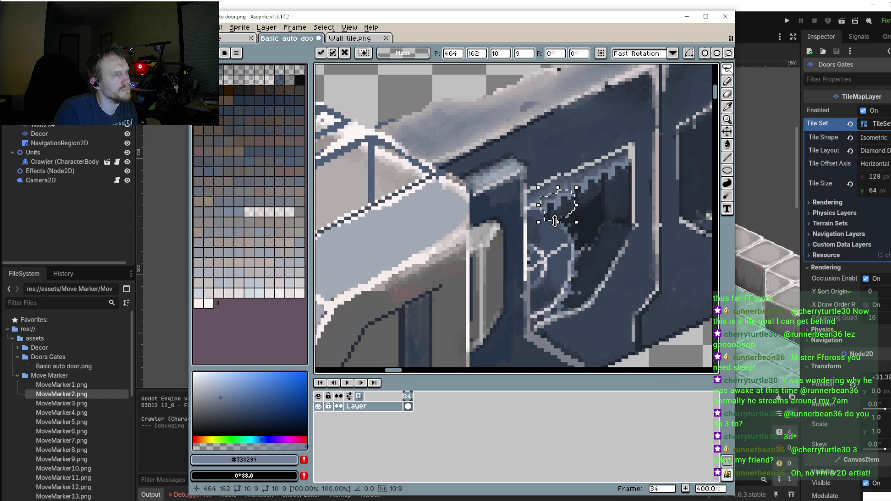
scroll(557, 223, up, 1)
scroll(558, 203, up, 2)
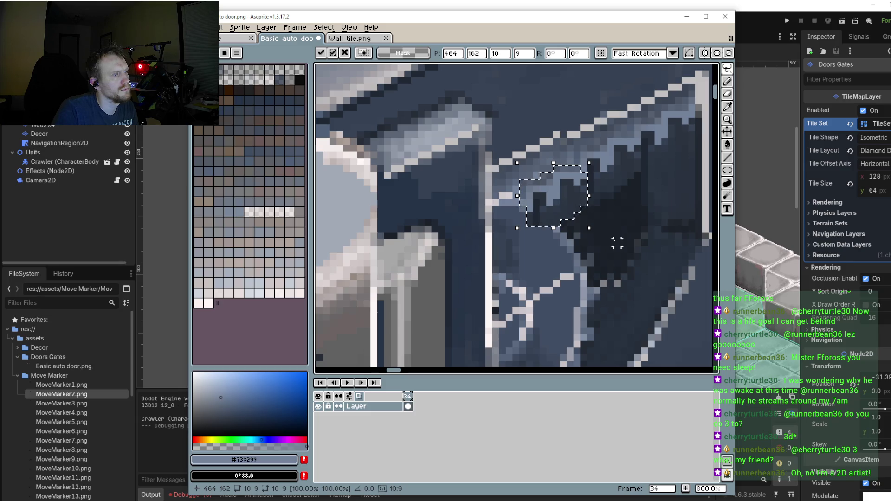
key(ctrl+d)
scroll(538, 233, up, 3)
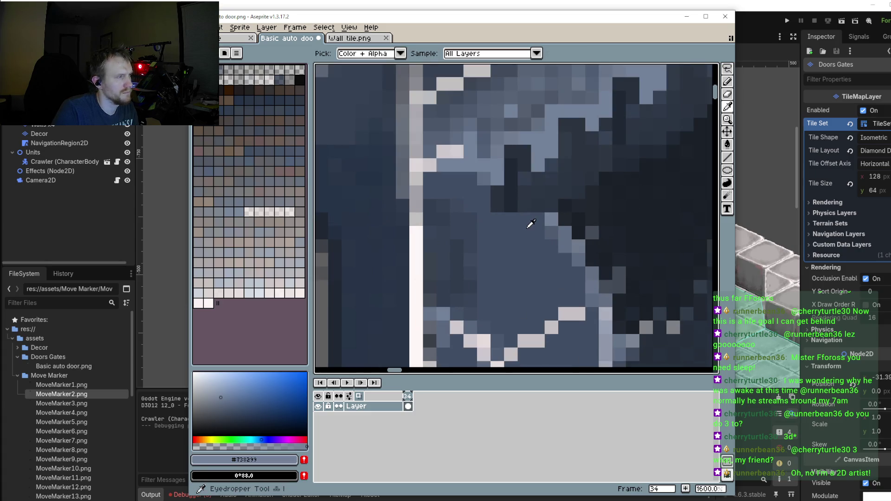
Step: Undo the patch move to restore the window's original edge
alt+click(527, 222)
key(v)
key(b)
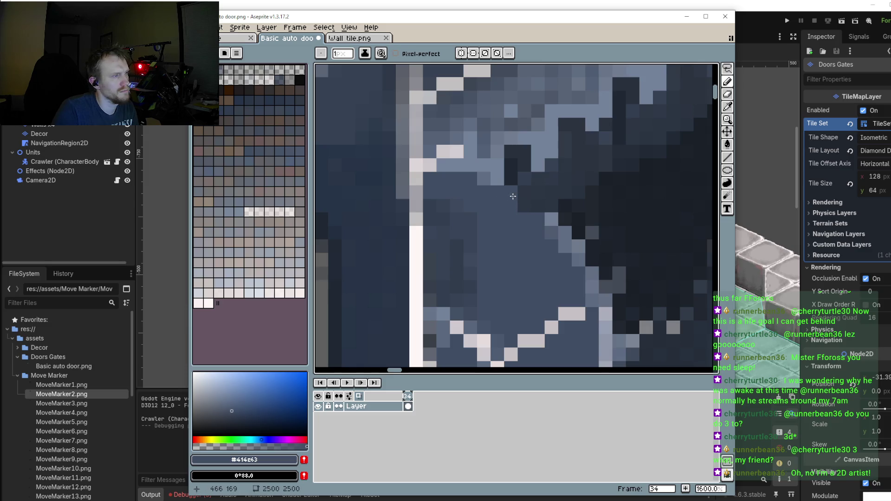
key(ctrl+z)
key(ctrl+z)
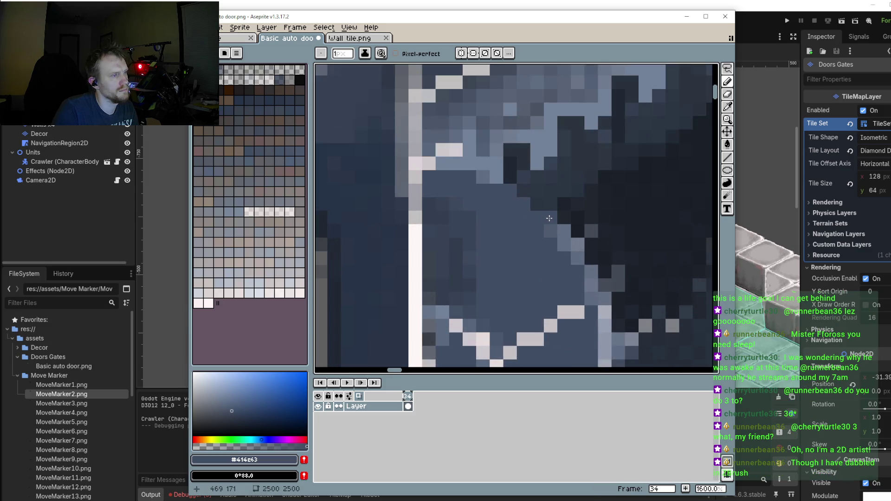
Step: Sample the slightly lighter blue-grey #505c71 from the window and return to the Pencil
key(i)
click(563, 225)
key(b)
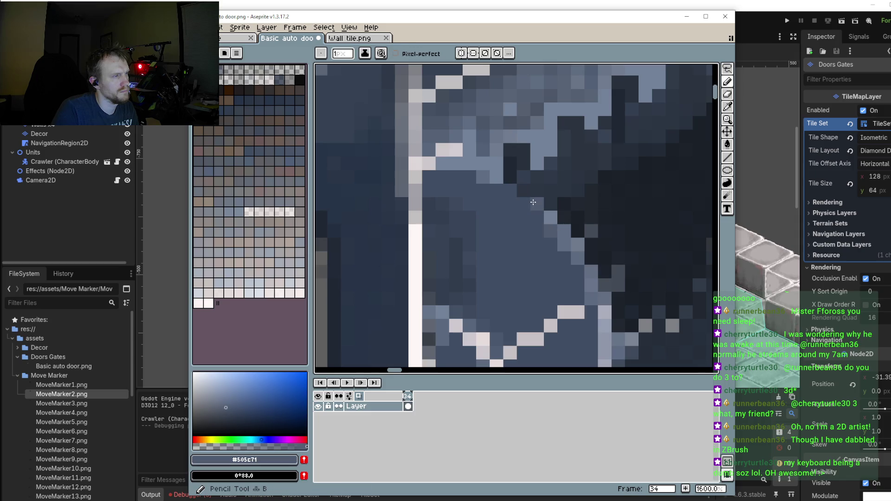
scroll(513, 181, down, 5)
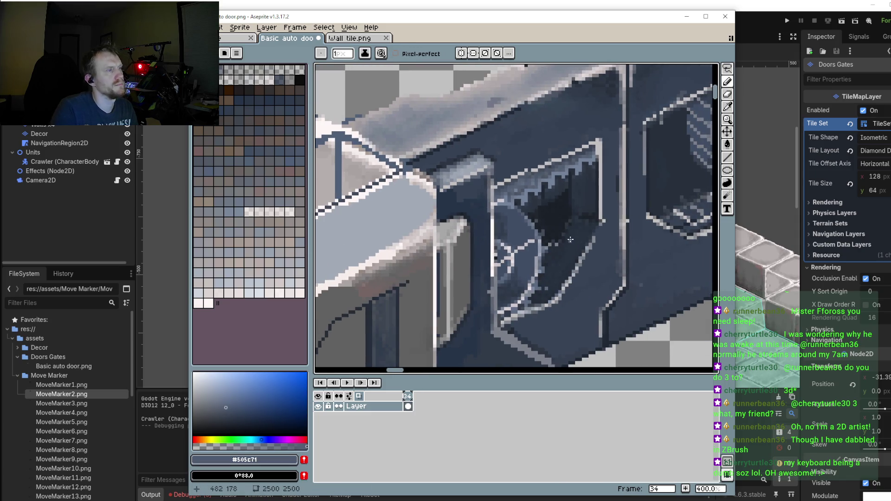
scroll(525, 195, up, 2)
scroll(532, 203, up, 2)
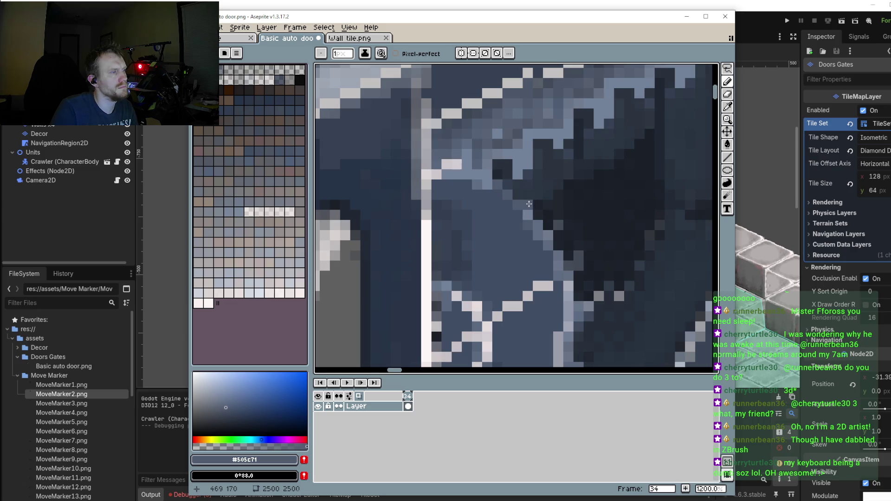
Step: Repaint three pixels along the window's jagged edge in #505c71
click(535, 196)
click(535, 198)
scroll(511, 223, down, 2)
scroll(534, 242, up, 1)
scroll(539, 253, up, 1)
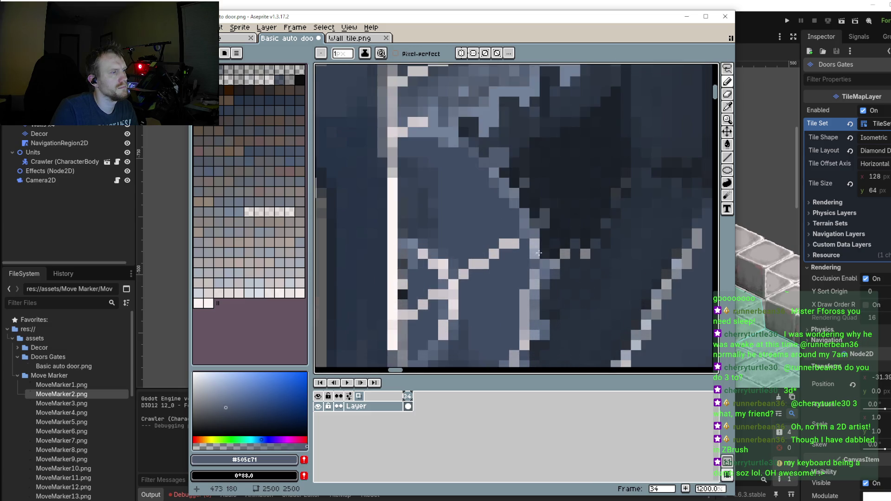
click(551, 220)
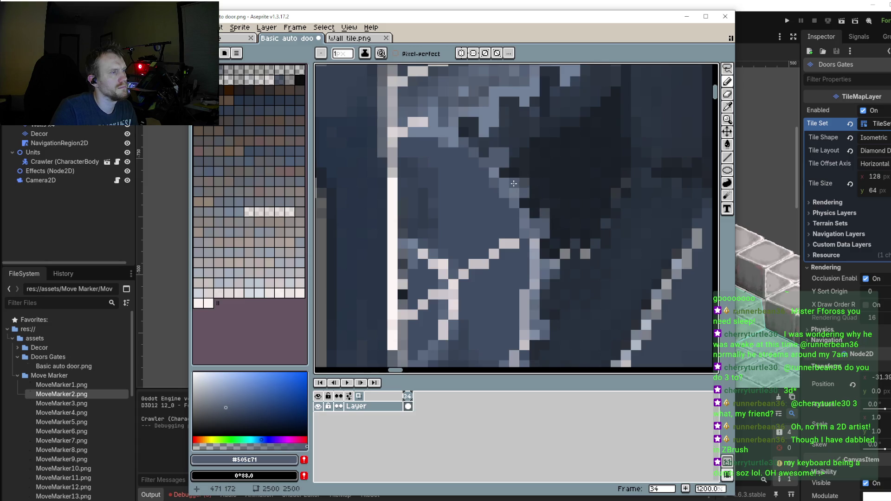
scroll(525, 244, down, 2)
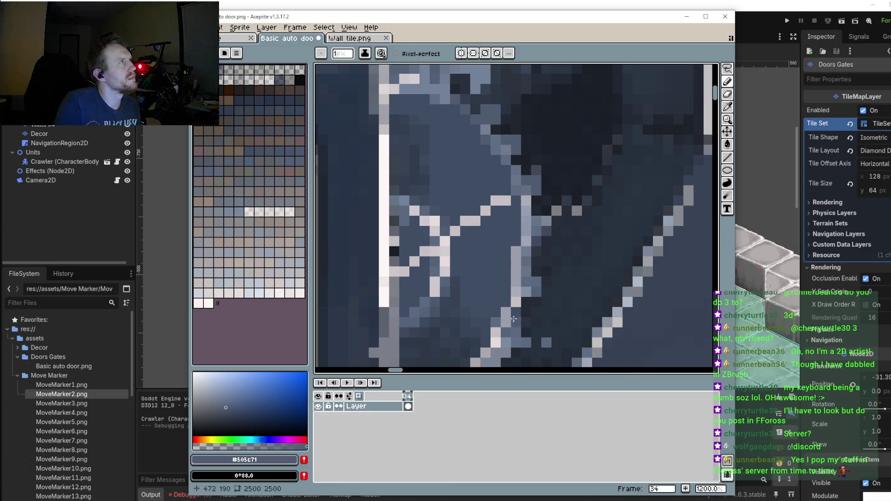
Step: Zoom and pan to centre the door window on the canvas
scroll(558, 267, down, 4)
scroll(558, 267, down, 2)
scroll(557, 267, down, 2)
scroll(559, 238, up, 3)
scroll(559, 238, up, 2)
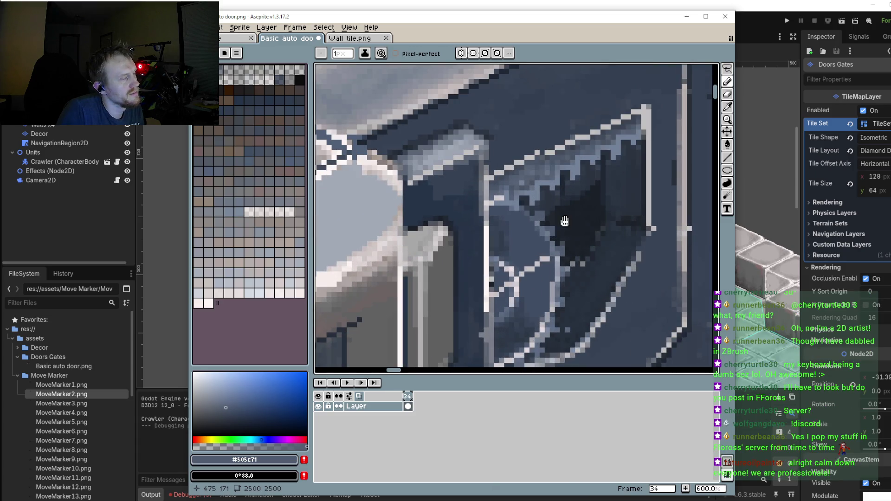
scroll(575, 211, down, 2)
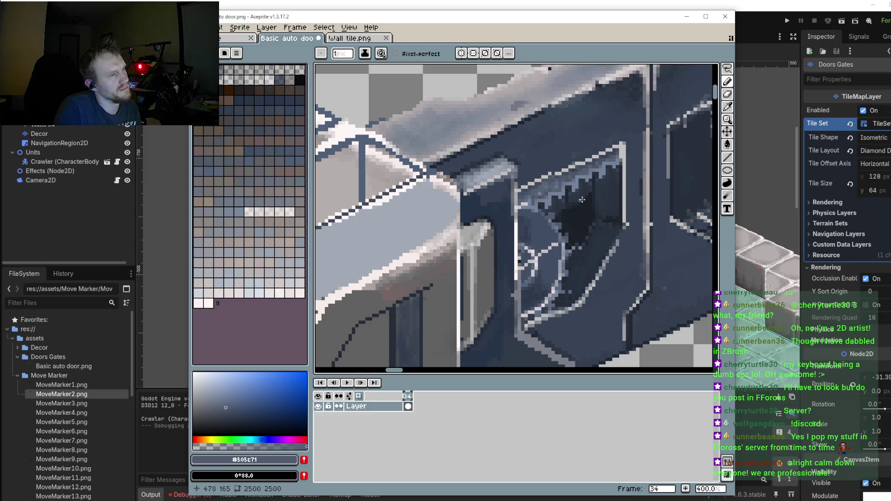
drag(598, 179, 585, 201)
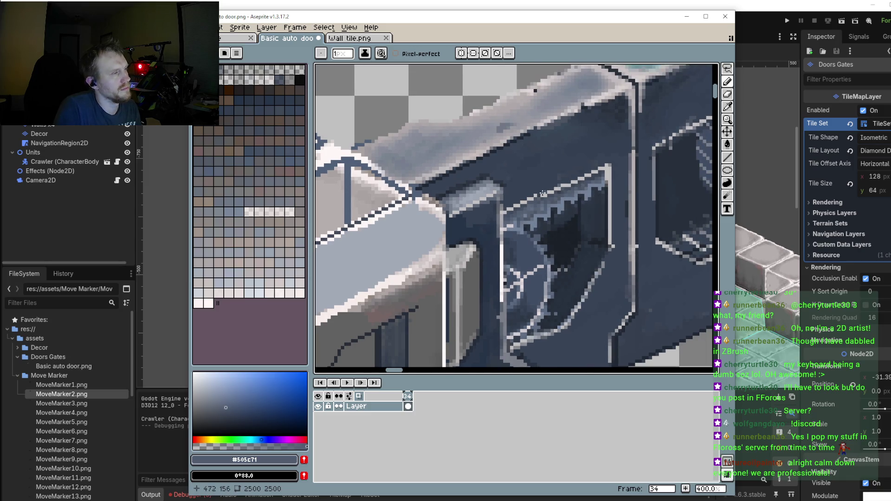
scroll(520, 202, up, 2)
scroll(521, 202, up, 1)
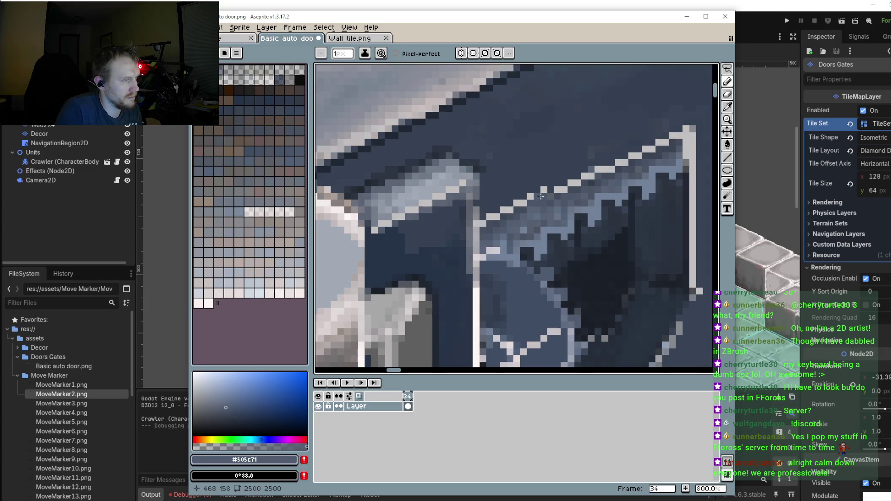
Step: Repaint an edge pixel in pale blue-grey, undoing a stray dark pixel
key(i)
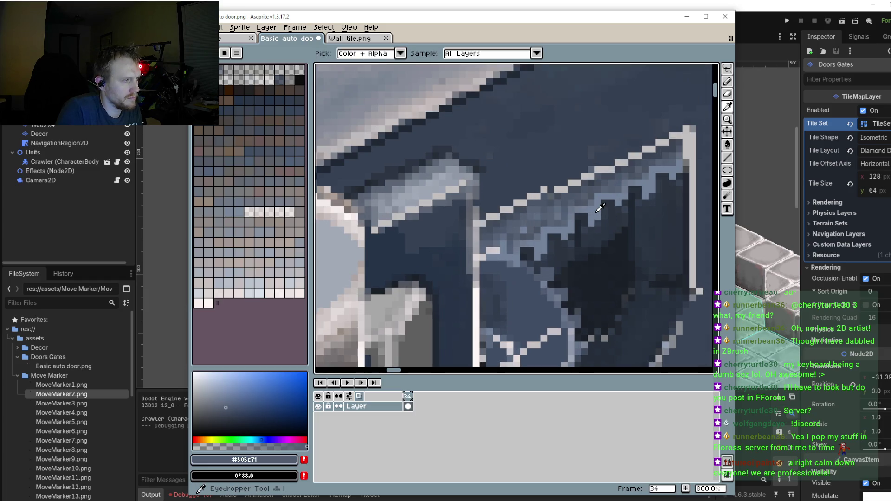
click(600, 209)
click(214, 387)
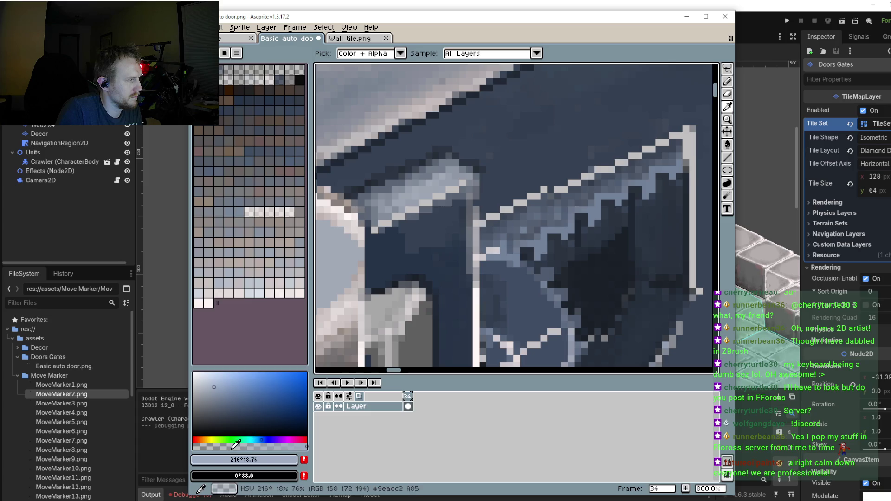
scroll(515, 223, up, 1)
key(b)
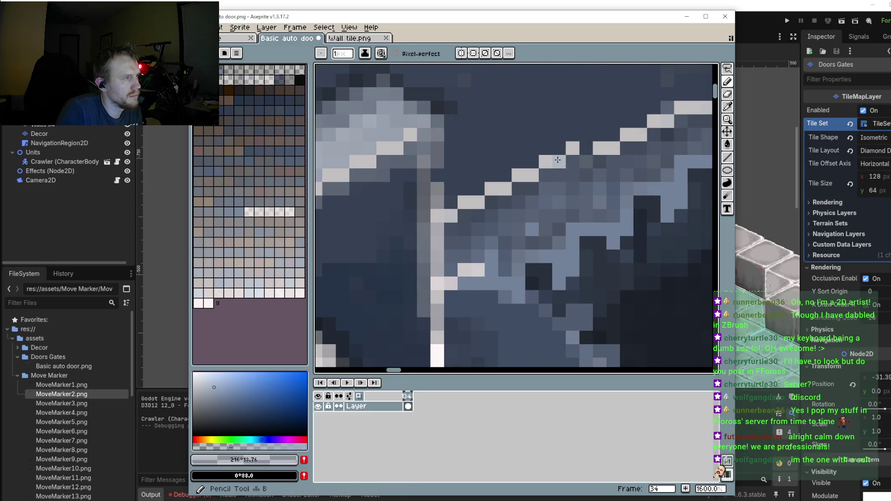
click(546, 162)
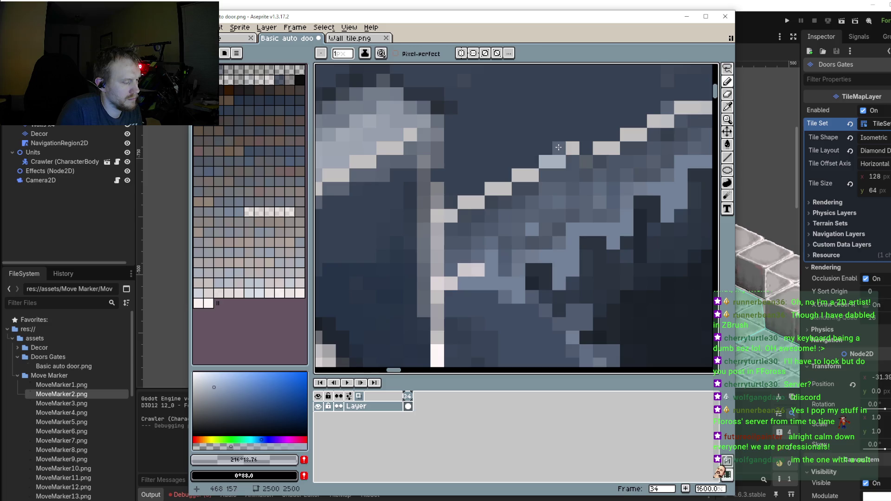
alt+click(563, 146)
click(570, 146)
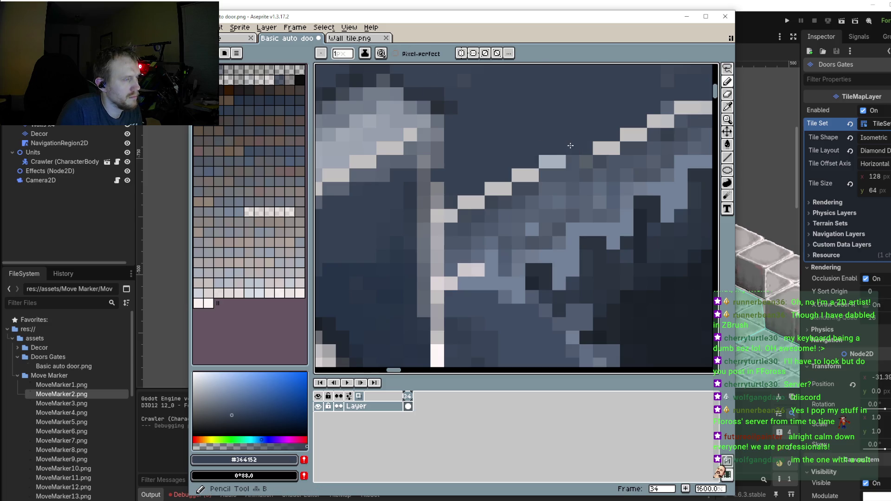
key(ctrl+z)
Step: Soften the bright stair edge by repainting its pixels in a mid blue-grey
alt+click(572, 163)
mouse_move(559, 162)
mouse_down()
mouse_move(562, 153)
mouse_move(623, 143)
mouse_move(559, 183)
mouse_move(611, 147)
mouse_move(643, 148)
mouse_move(604, 164)
mouse_move(636, 150)
mouse_move(586, 157)
mouse_move(668, 119)
mouse_move(664, 132)
mouse_up()
scroll(650, 140, down, 2)
scroll(576, 191, up, 1)
drag(576, 192, 507, 225)
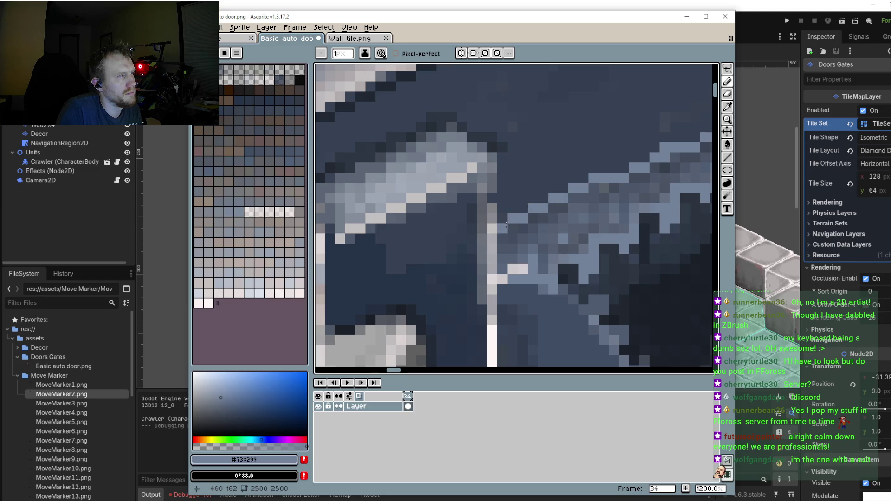
Step: Darken the light vertical edge line on the door
scroll(506, 224, down, 2)
scroll(512, 126, up, 1)
scroll(512, 126, up, 1)
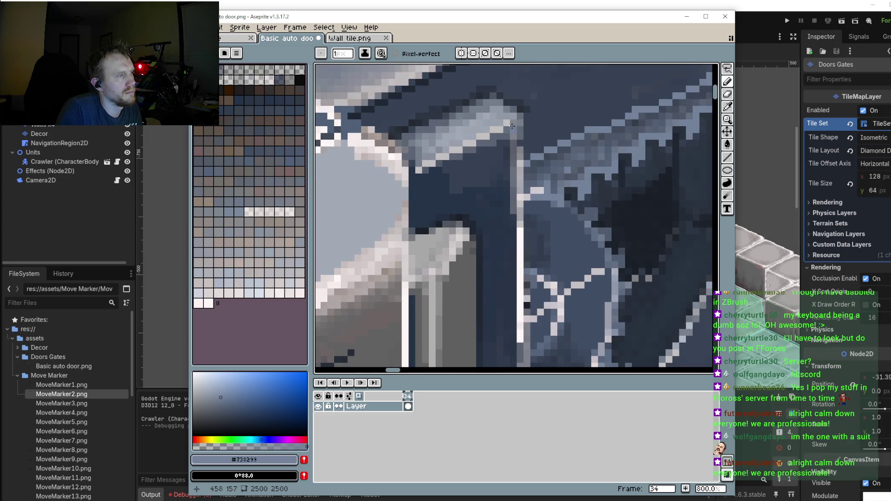
drag(522, 132, 520, 274)
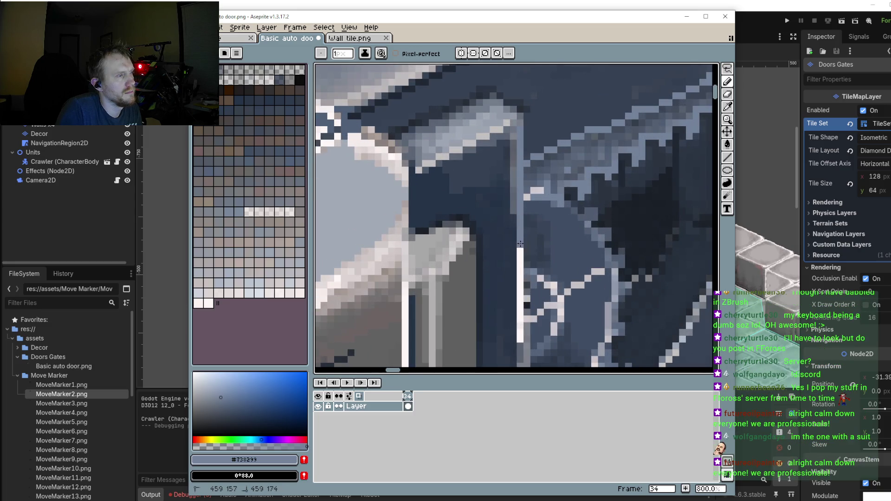
scroll(520, 274, down, 1)
scroll(520, 274, up, 4)
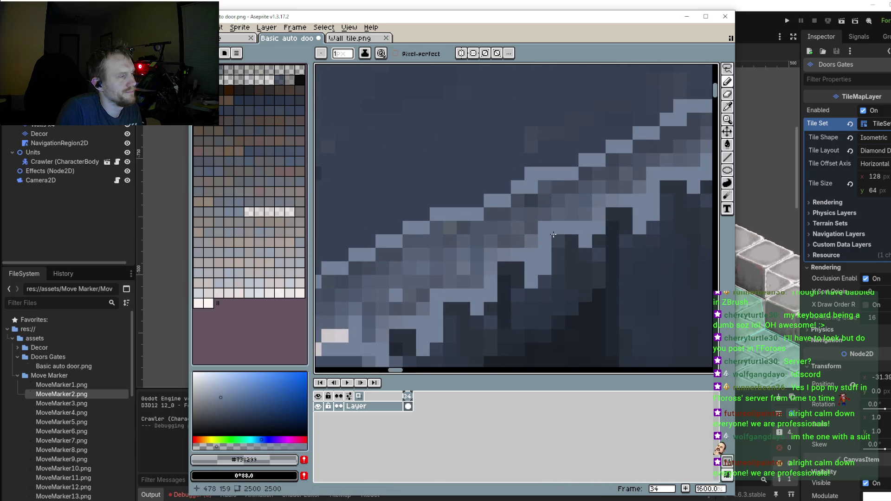
Step: Place six light blue-grey highlight pixels along the stair's top edge
scroll(548, 255, down, 3)
scroll(548, 254, up, 2)
scroll(548, 254, up, 1)
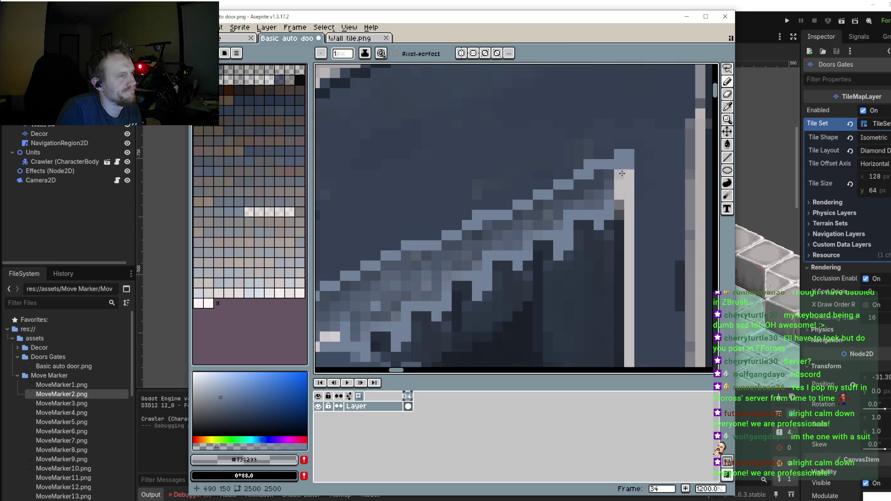
click(206, 377)
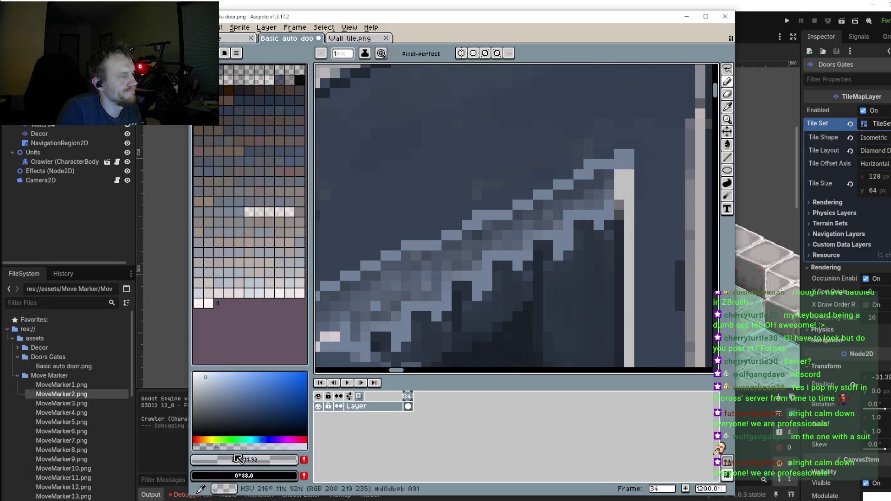
click(396, 255)
click(427, 246)
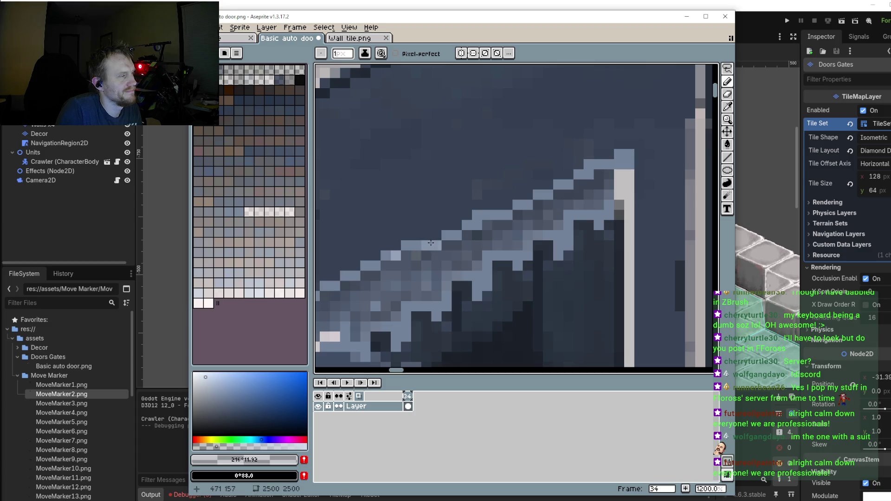
click(452, 236)
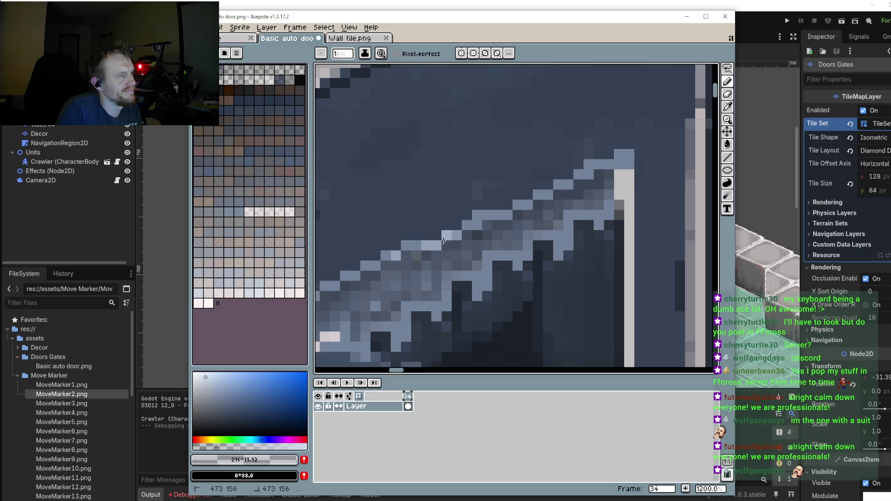
click(506, 214)
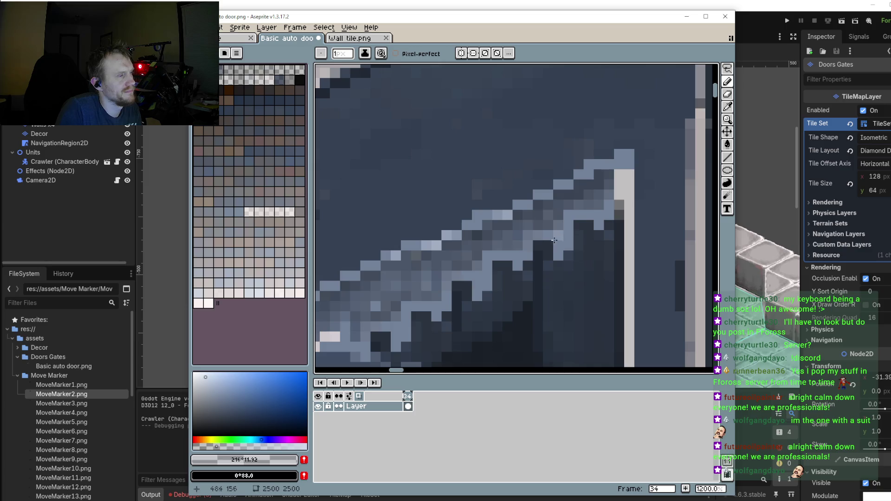
click(518, 266)
click(558, 255)
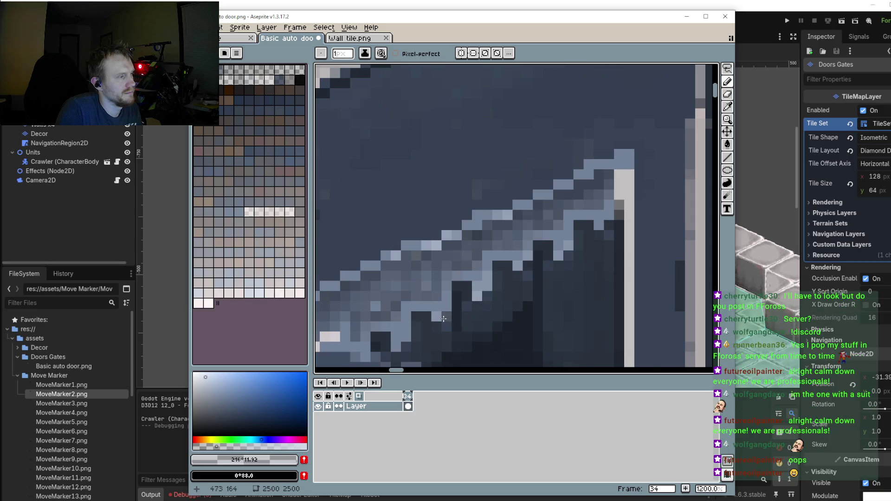
Step: Lighten two dark pixels near the stair edge to medium grey
scroll(444, 319, down, 3)
scroll(450, 269, up, 4)
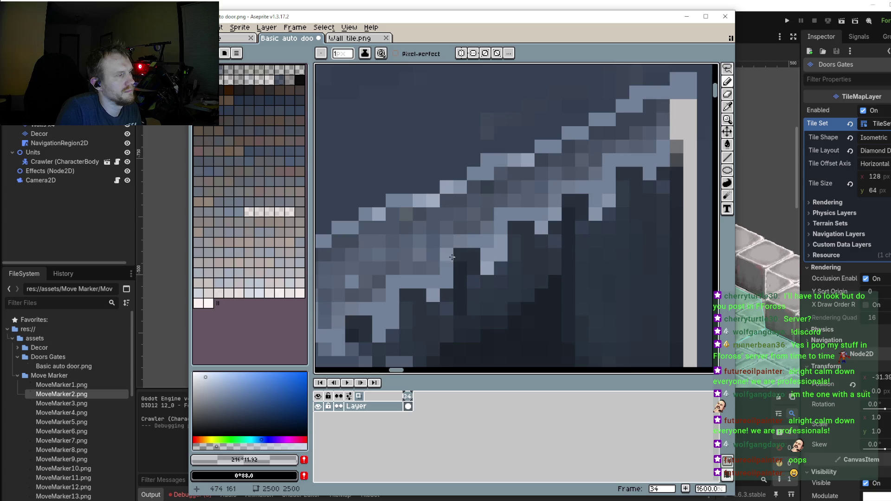
click(460, 254)
click(514, 228)
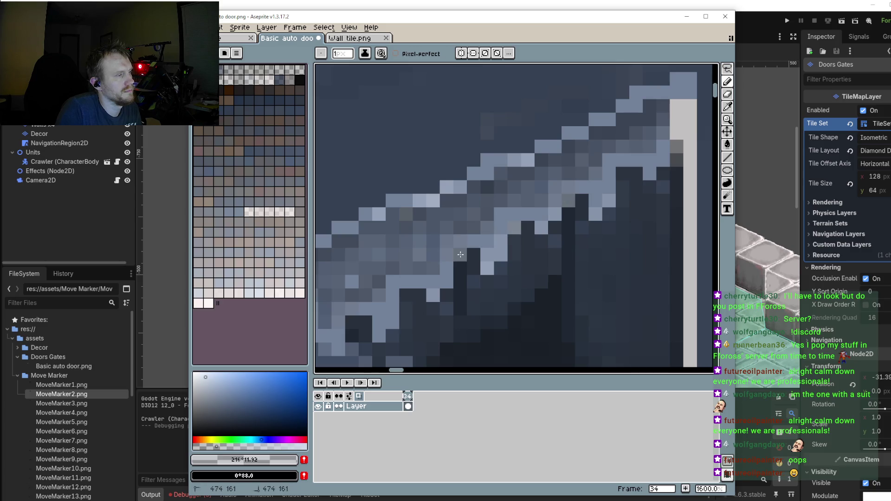
Step: Zoom around the door sprite and sample the dark wall colour
scroll(617, 267, down, 5)
scroll(616, 266, down, 2)
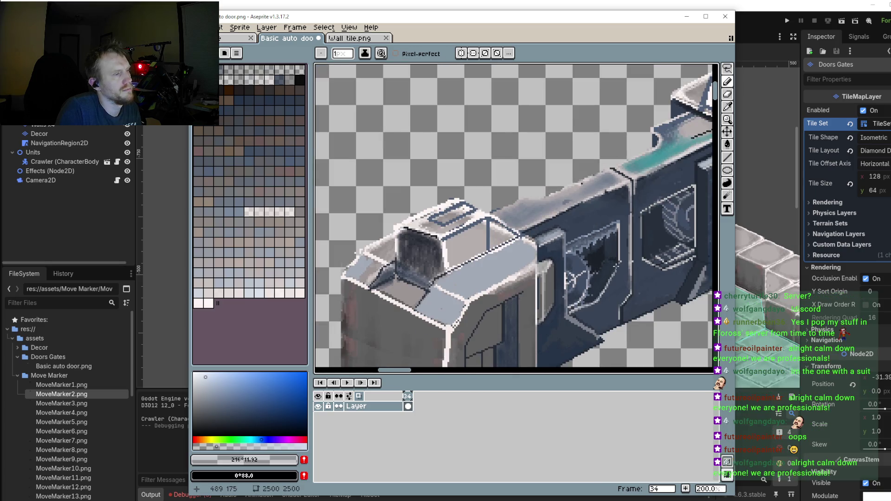
scroll(609, 268, up, 1)
scroll(599, 271, up, 1)
scroll(589, 274, up, 1)
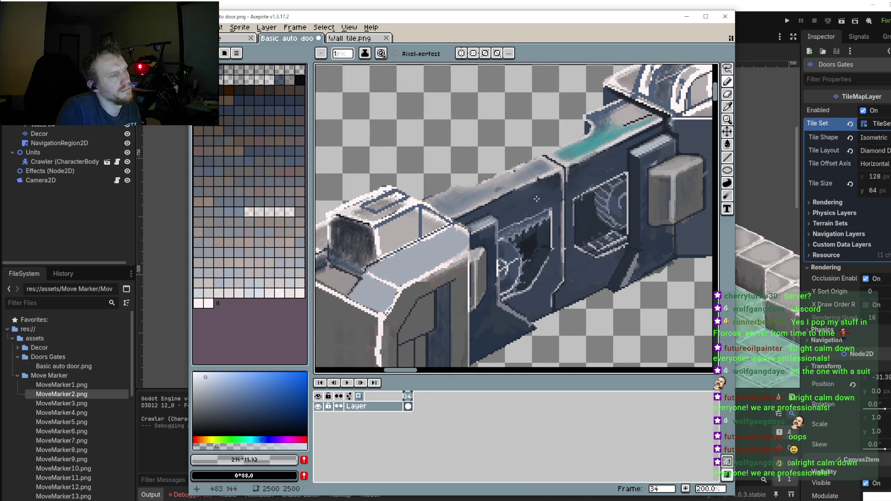
scroll(536, 199, up, 4)
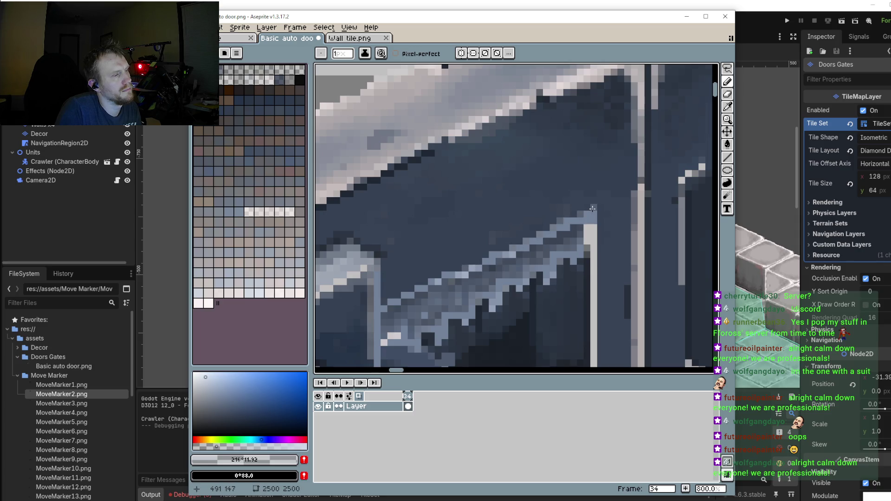
scroll(596, 238, down, 3)
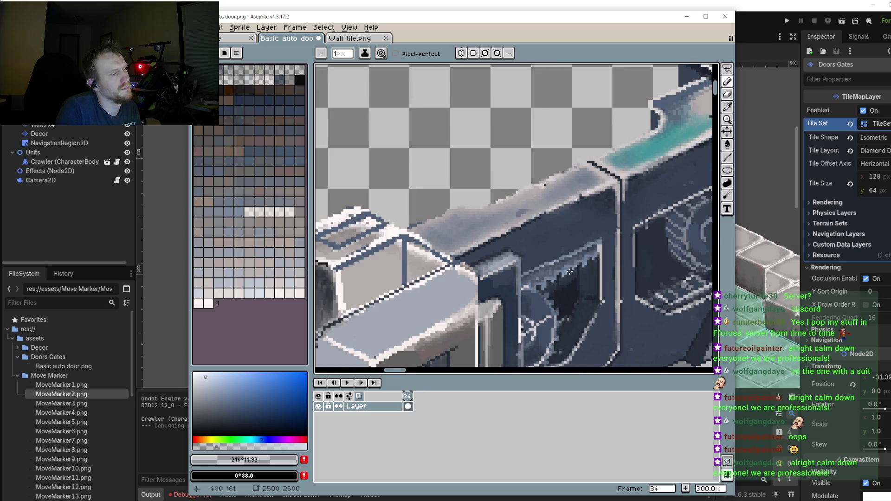
scroll(580, 260, up, 3)
alt+click(522, 239)
scroll(532, 253, up, 2)
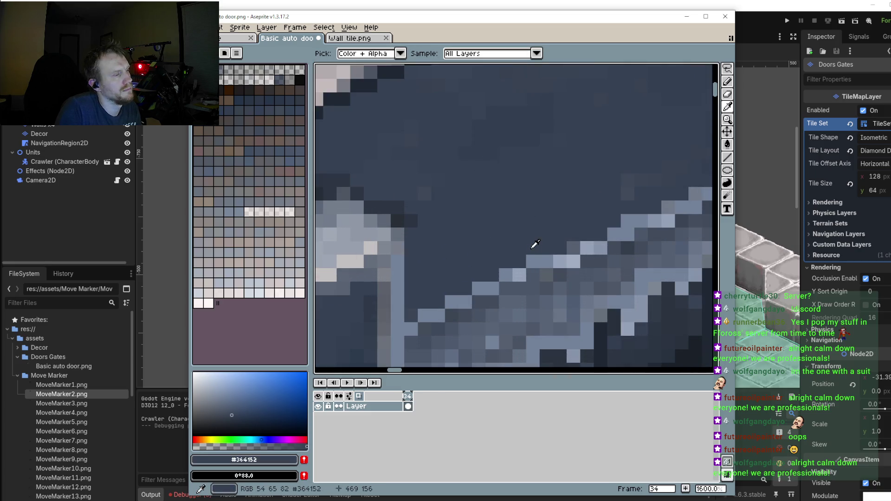
click(474, 266)
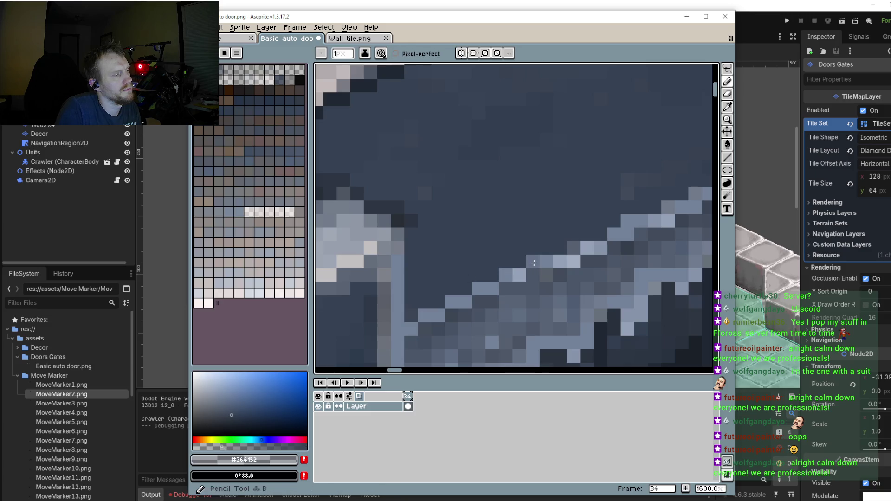
Step: Pan across the door and sample mid and darker blue-greys from the wall
scroll(571, 305, down, 3)
scroll(573, 286, up, 3)
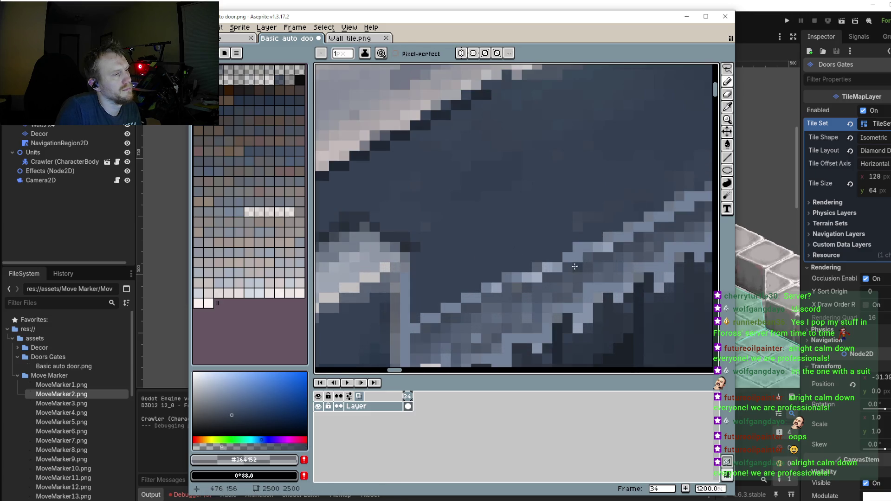
scroll(613, 278, down, 3)
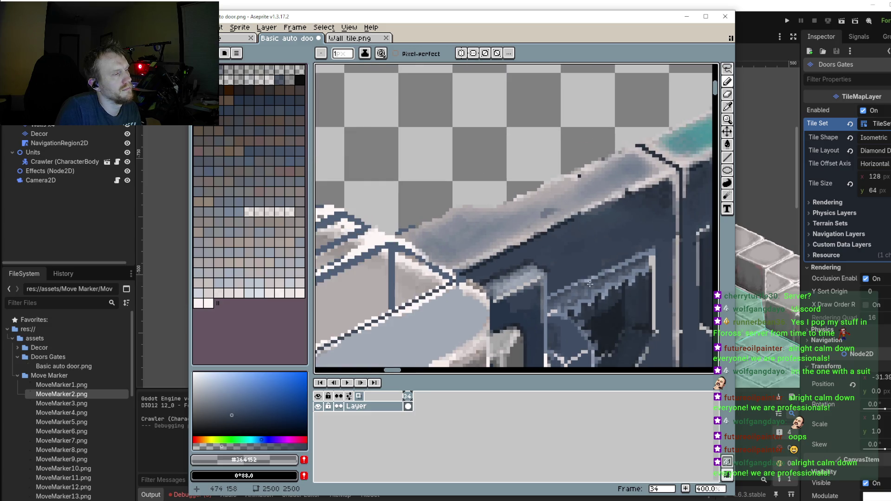
scroll(590, 283, up, 5)
scroll(606, 279, down, 3)
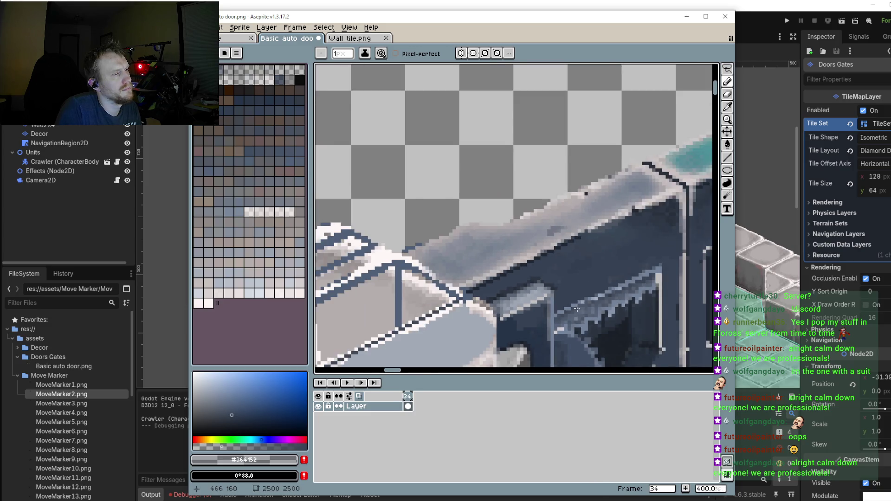
scroll(579, 294, up, 2)
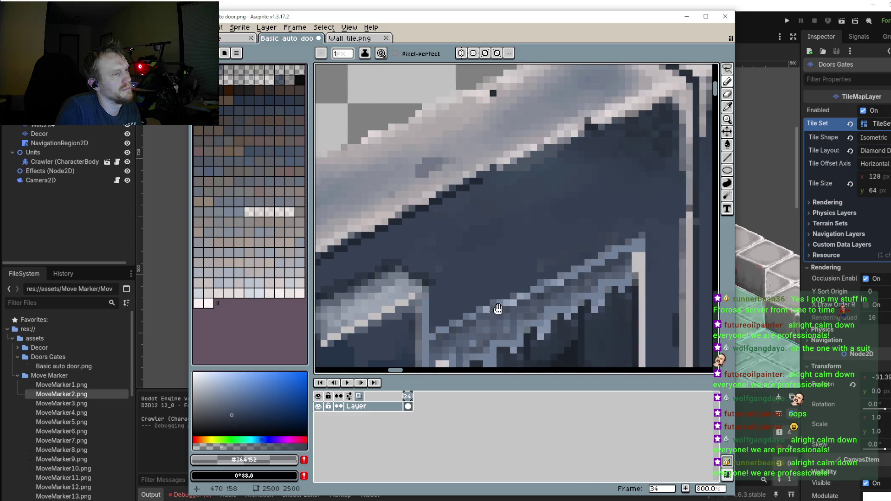
scroll(553, 297, down, 2)
drag(564, 315, 589, 253)
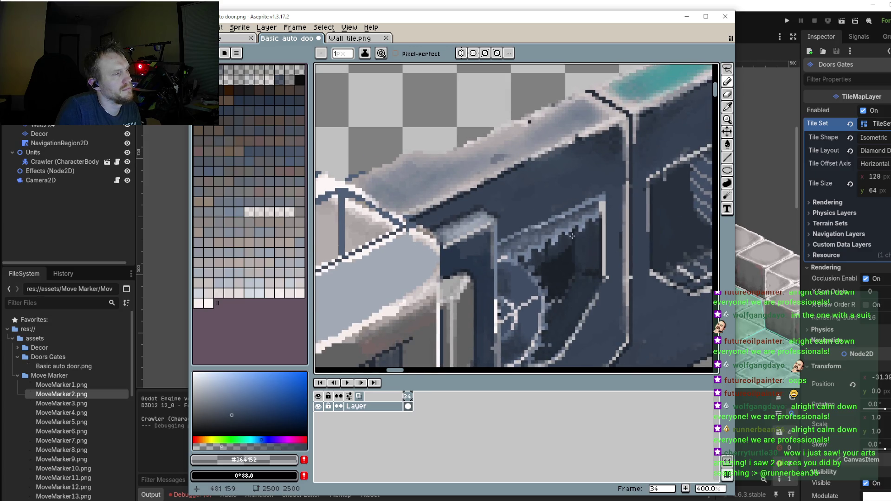
scroll(494, 265, up, 3)
alt+click(513, 248)
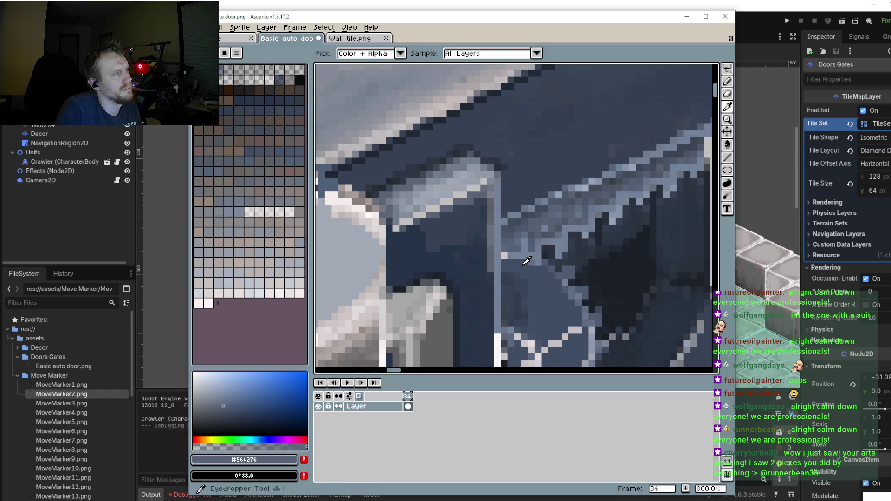
alt+click(513, 255)
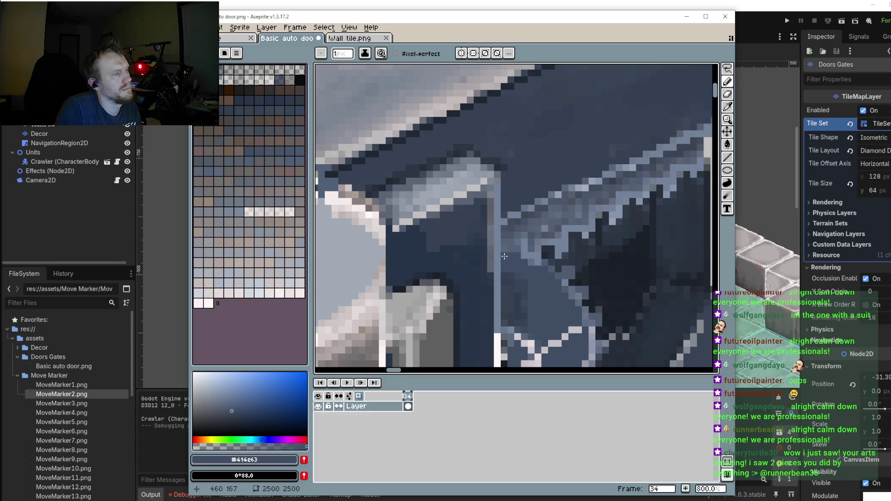
Step: Pick the grey-blue #66707c from the door window's upper frame as the drawing colour
scroll(514, 255, down, 4)
drag(540, 287, 534, 287)
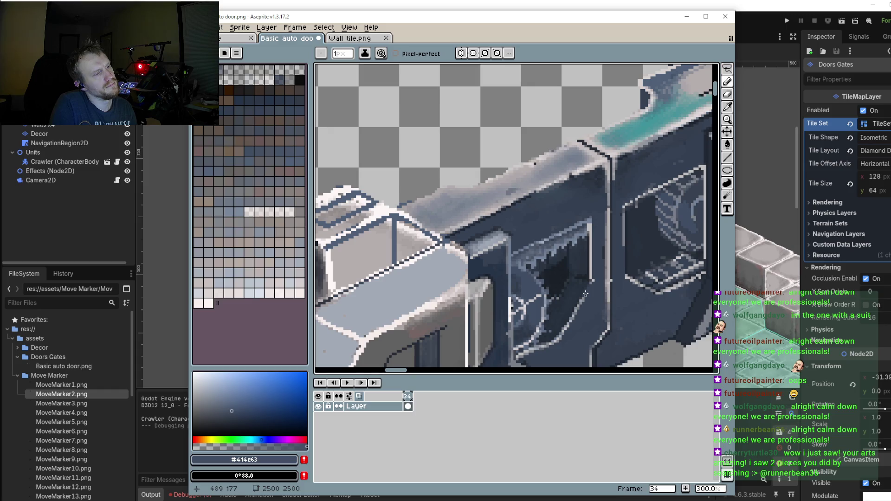
scroll(536, 269, up, 2)
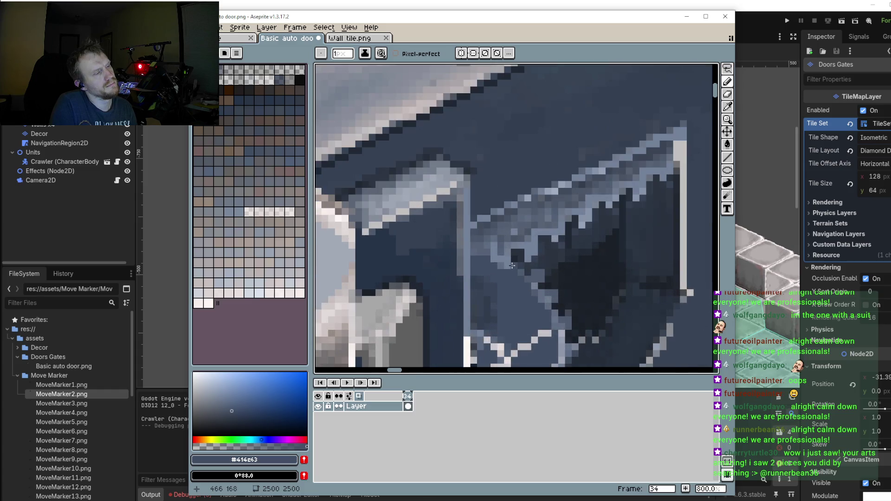
mouse_move(536, 269)
mouse_down()
mouse_move(479, 166)
mouse_move(475, 185)
mouse_move(554, 166)
mouse_up()
scroll(651, 115, down, 1)
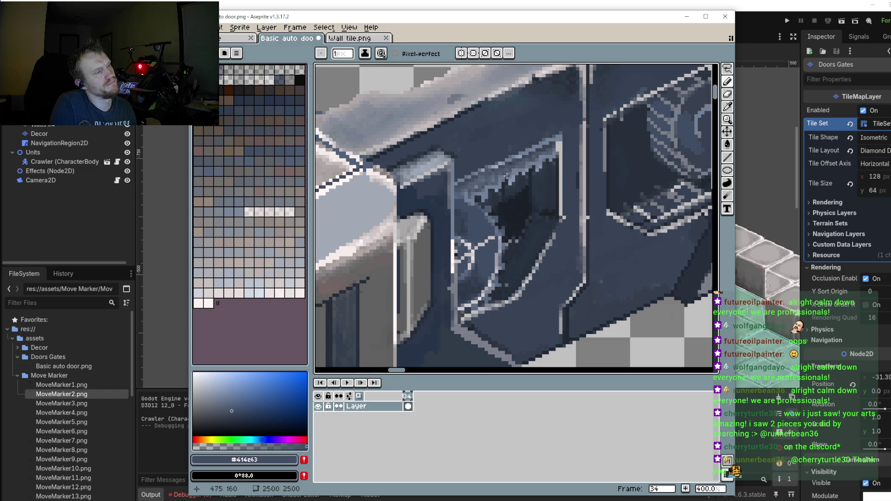
scroll(507, 176, up, 5)
key(i)
alt+click(523, 157)
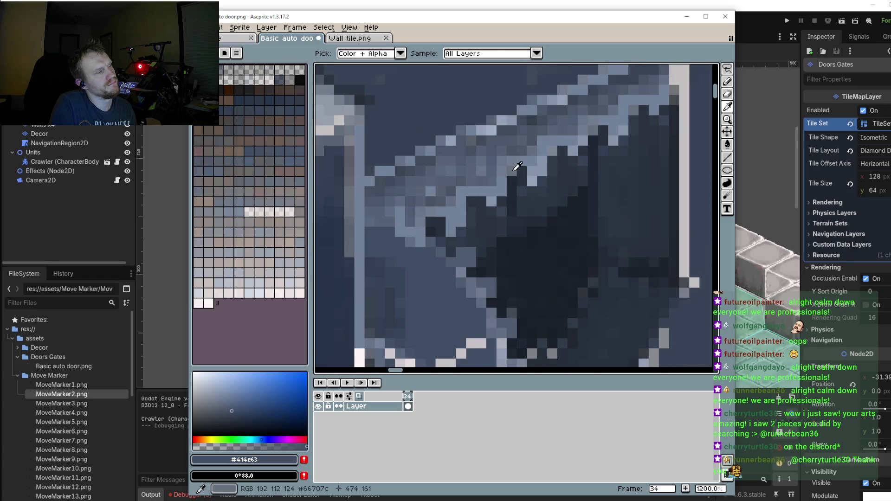
scroll(426, 222, down, 5)
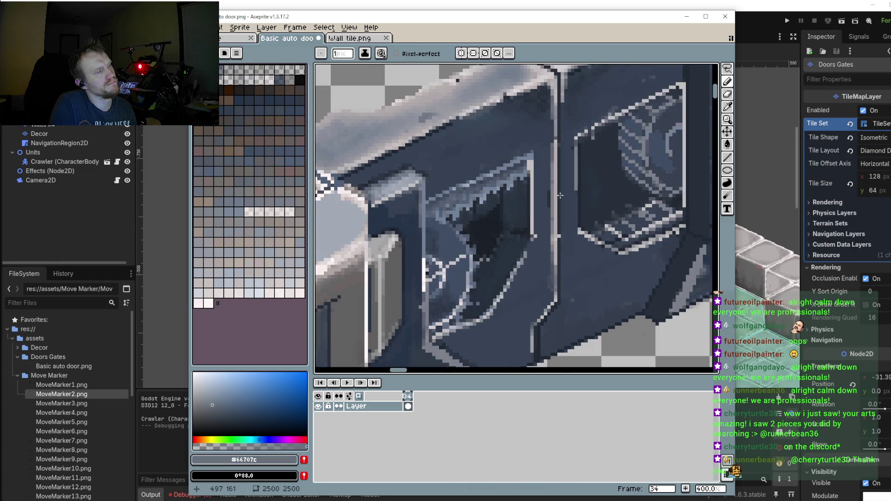
key(m)
scroll(475, 216, up, 1)
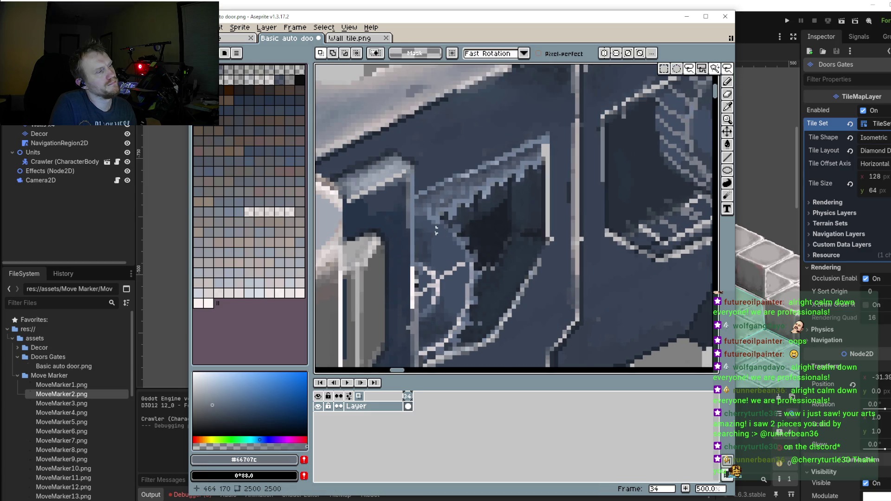
Step: Lasso the frosted band, move it up two pixels, nudge it one left and one up, and commit
scroll(458, 222, up, 1)
key(q)
mouse_move(446, 221)
mouse_down()
mouse_move(548, 129)
mouse_move(427, 194)
mouse_move(447, 221)
mouse_up()
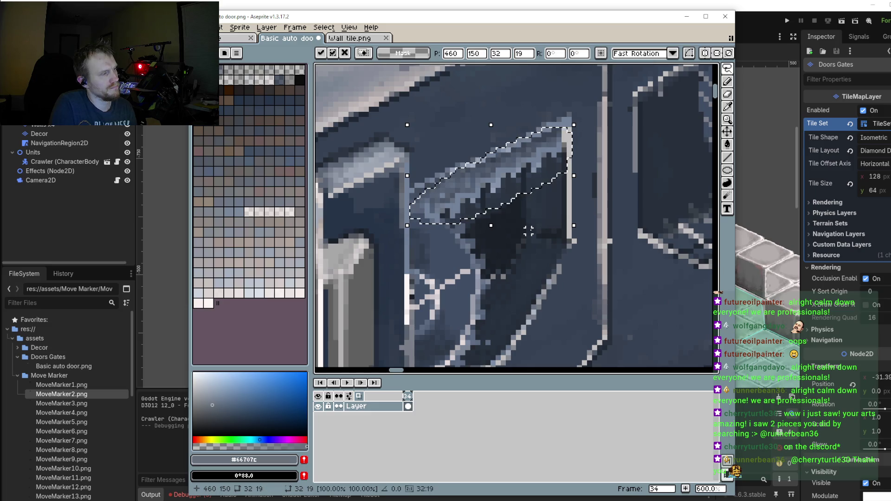
drag(529, 231, 529, 226)
key(Left)
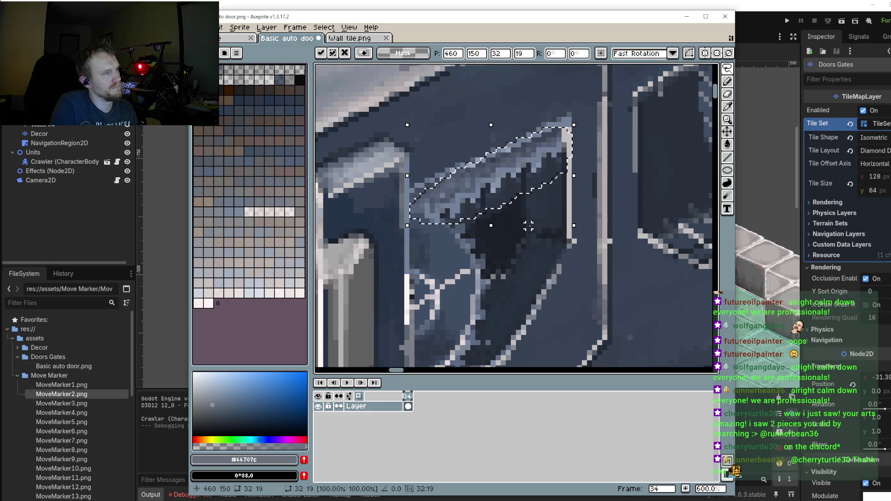
key(Up)
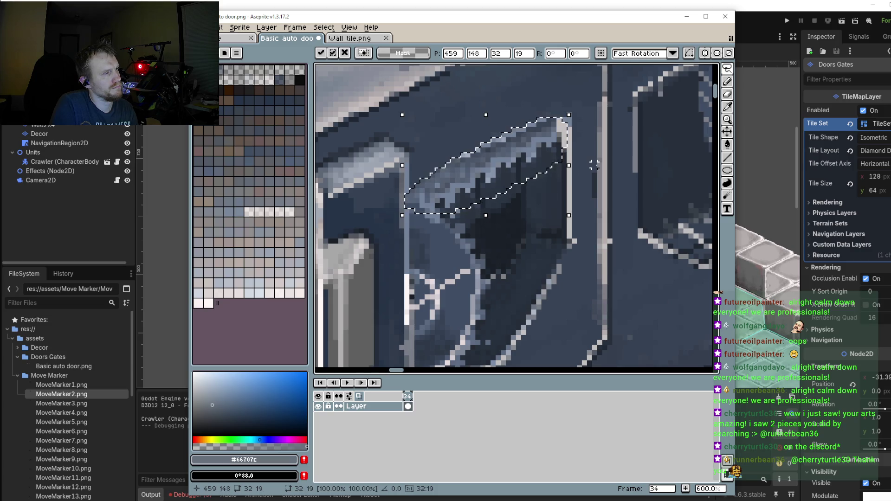
key(ctrl+d)
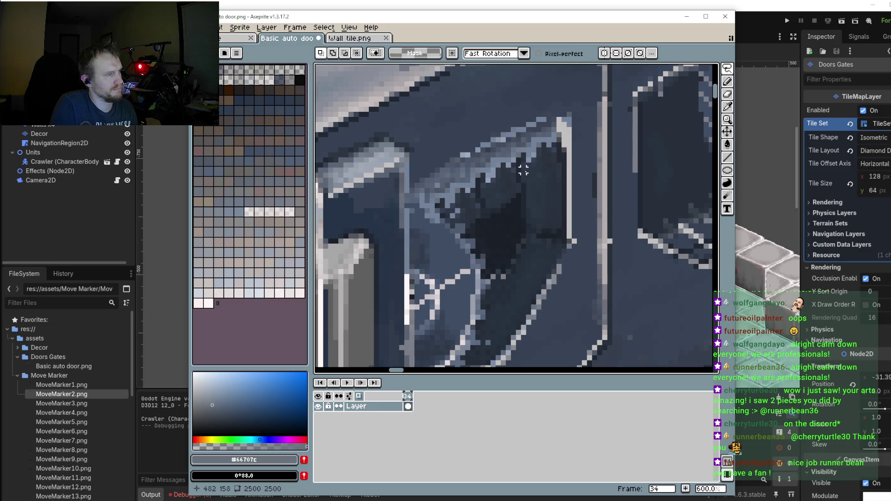
scroll(557, 153, up, 2)
scroll(571, 158, right, 3)
Step: Pick the lighter blue #738299 from the door as the drawing colour
key(i)
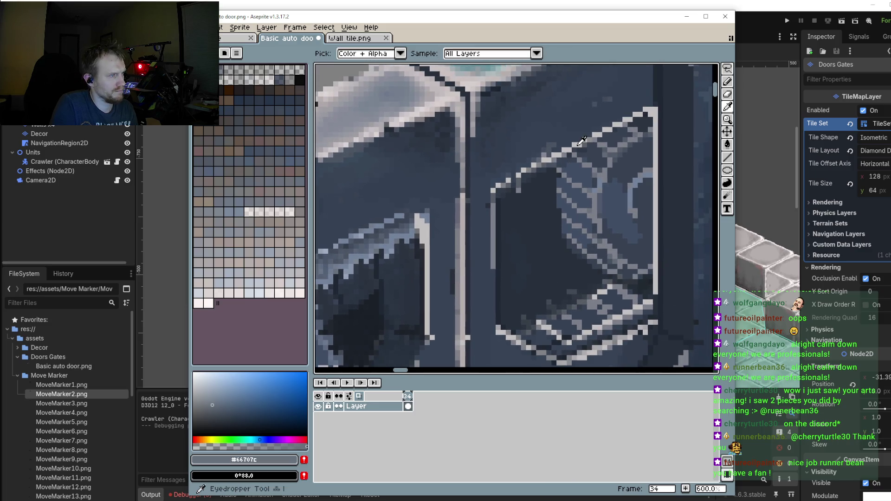
click(403, 213)
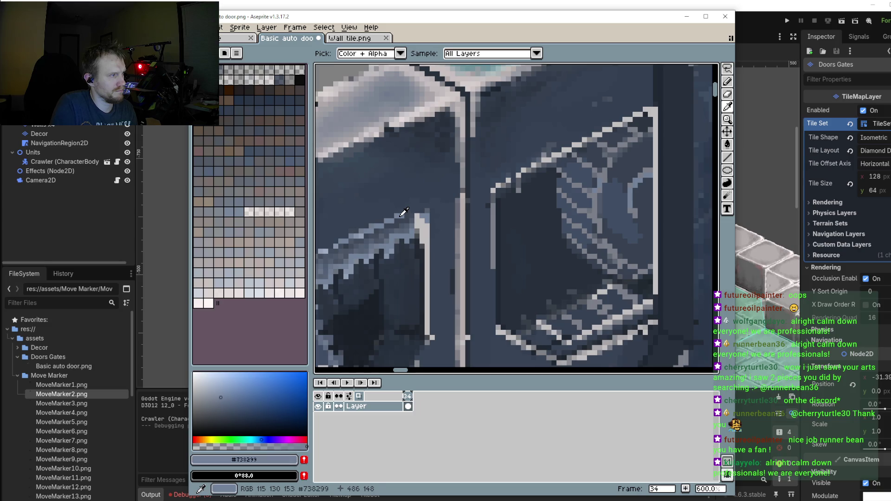
scroll(464, 186, down, 2)
scroll(465, 186, left, 3)
key(b)
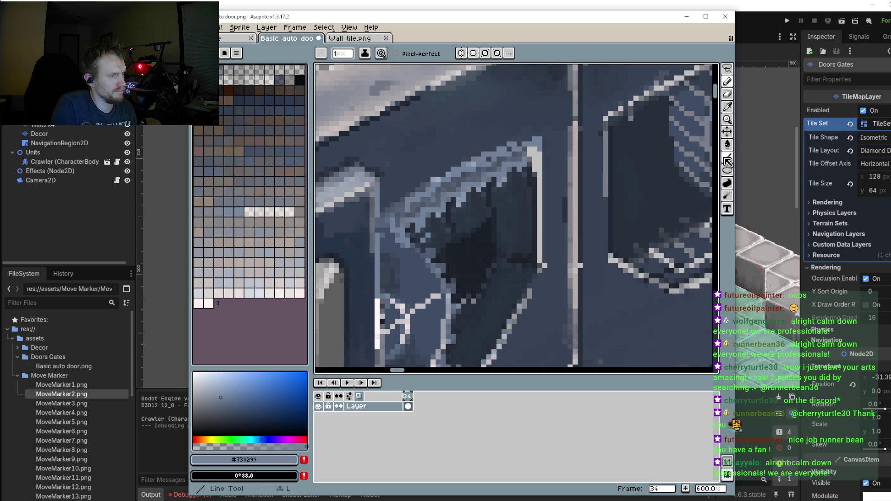
Step: Draw a line along the window's top edge, adjust its end, and reselect the frosted strip
key(shift+l)
drag(623, 109, 374, 224)
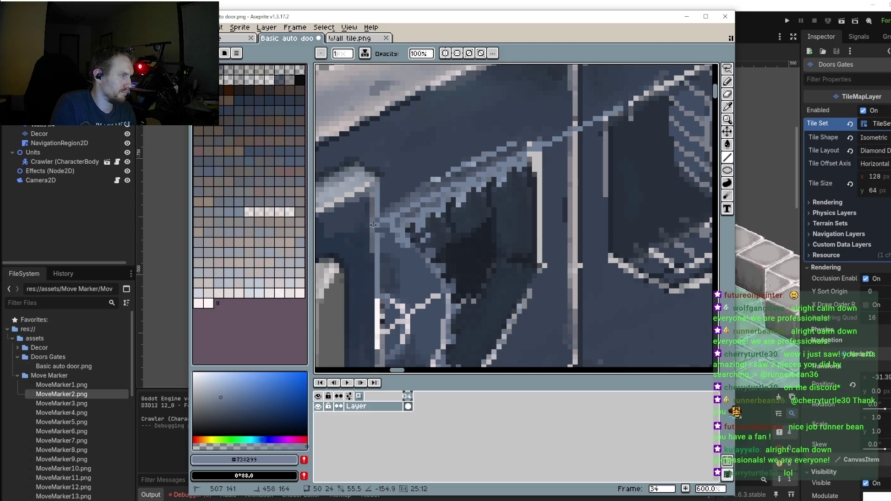
drag(373, 225, 380, 227)
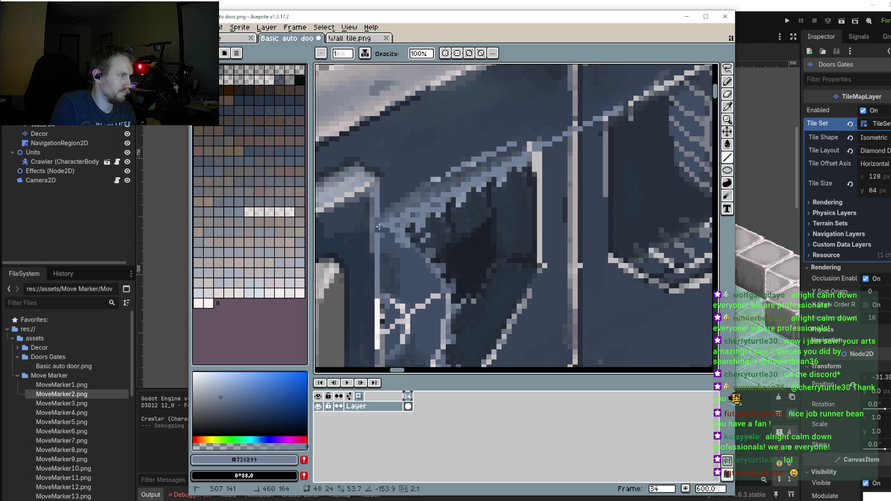
drag(379, 227, 372, 227)
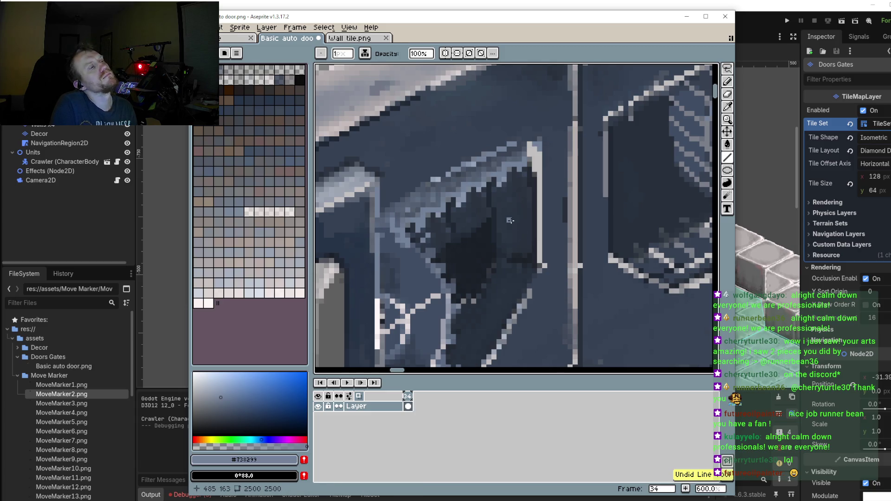
scroll(510, 221, down, 3)
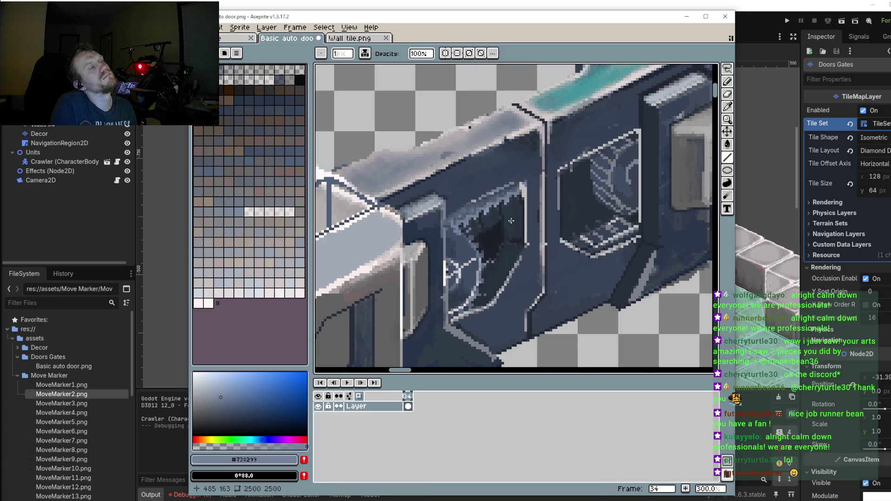
drag(511, 221, 511, 220)
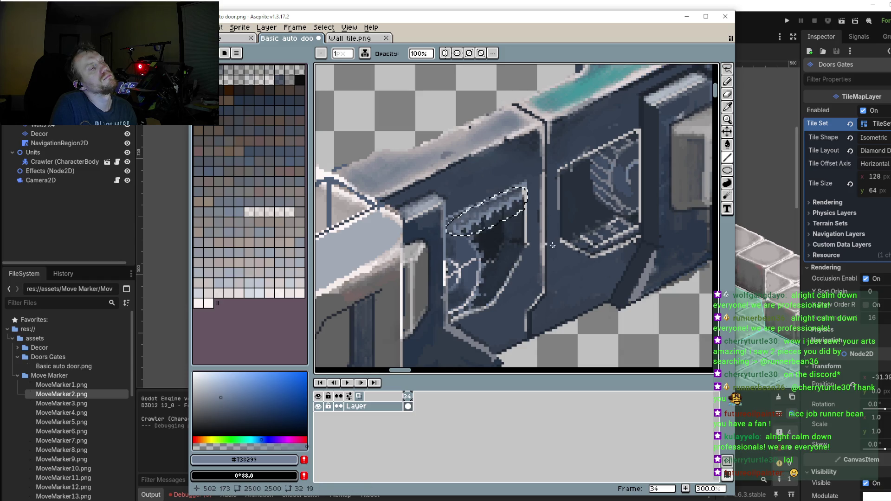
Step: Deselect, lasso a small part of the frosted band, and drop it one pixel higher
click(727, 68)
click(502, 235)
scroll(506, 242, up, 2)
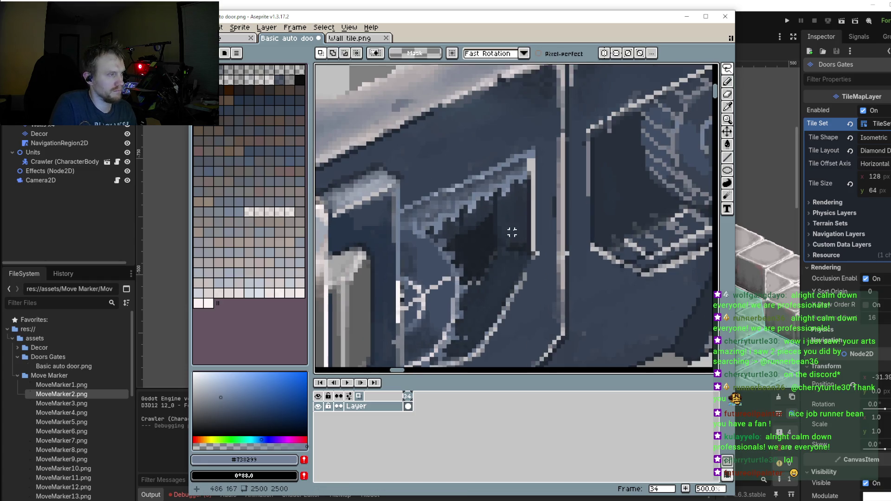
scroll(435, 229, up, 1)
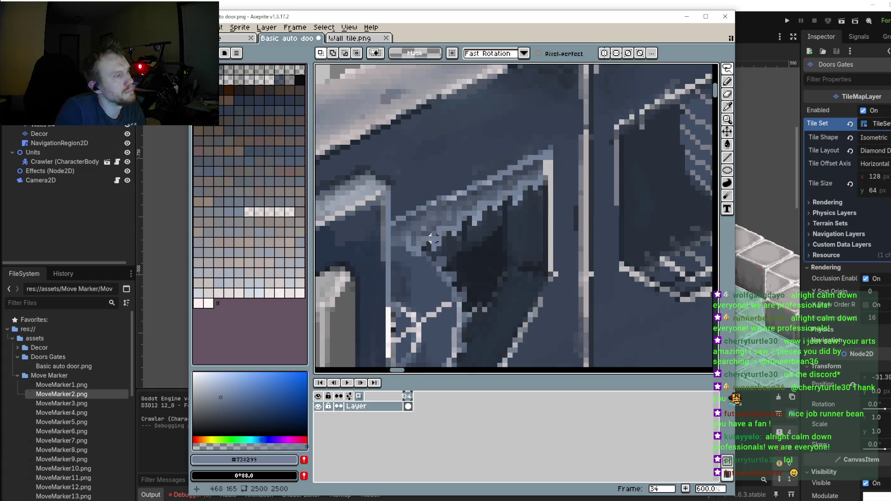
scroll(441, 234, up, 1)
mouse_move(400, 213)
mouse_down()
mouse_move(493, 254)
mouse_move(490, 230)
mouse_up()
key(ctrl+z)
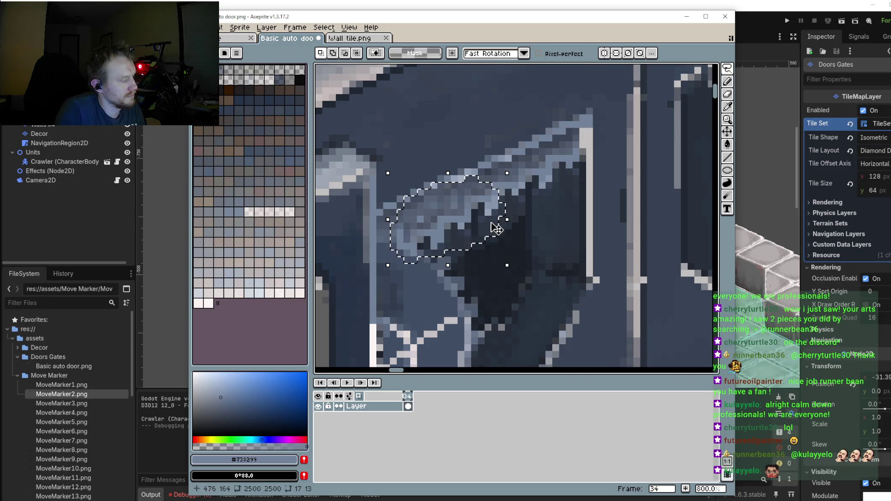
click(492, 231)
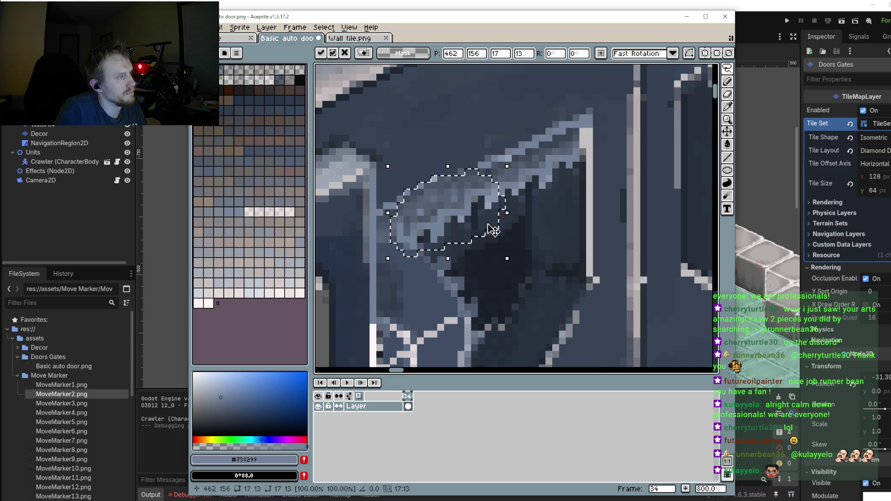
click(508, 239)
scroll(516, 293, down, 3)
scroll(498, 251, up, 2)
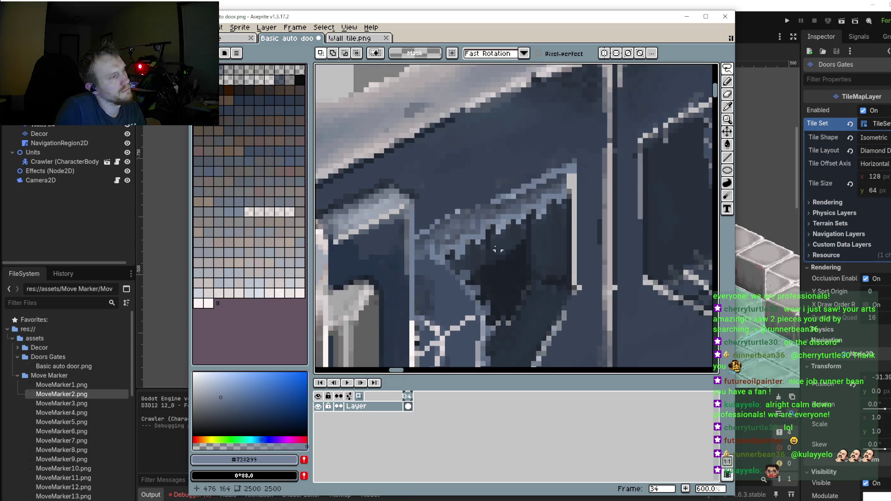
Step: Draw a straight light-blue line along the window's top edge
key(i)
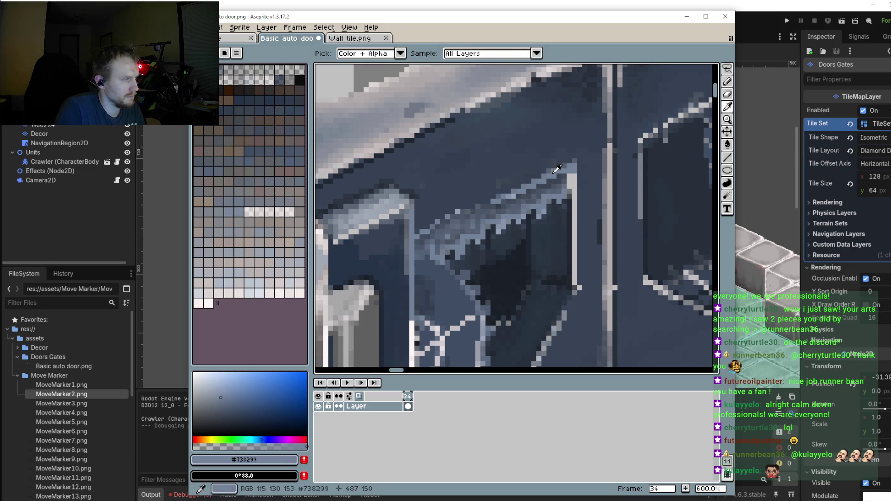
key(b)
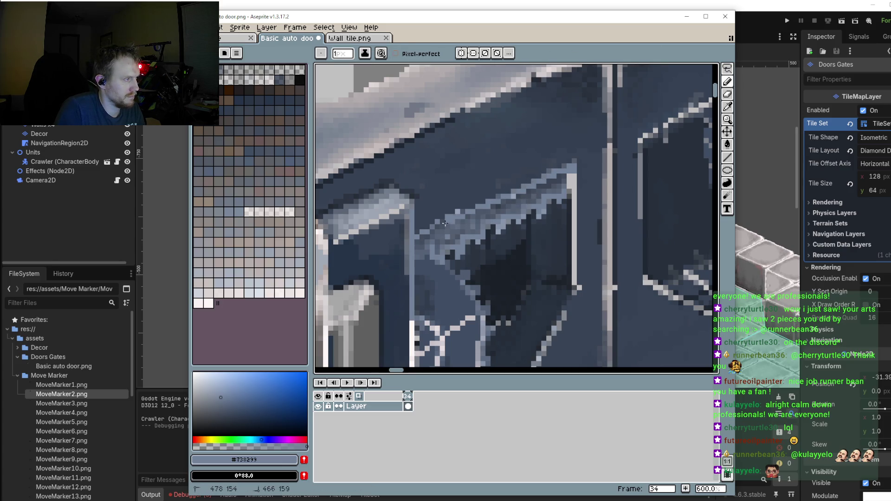
key(shift+l)
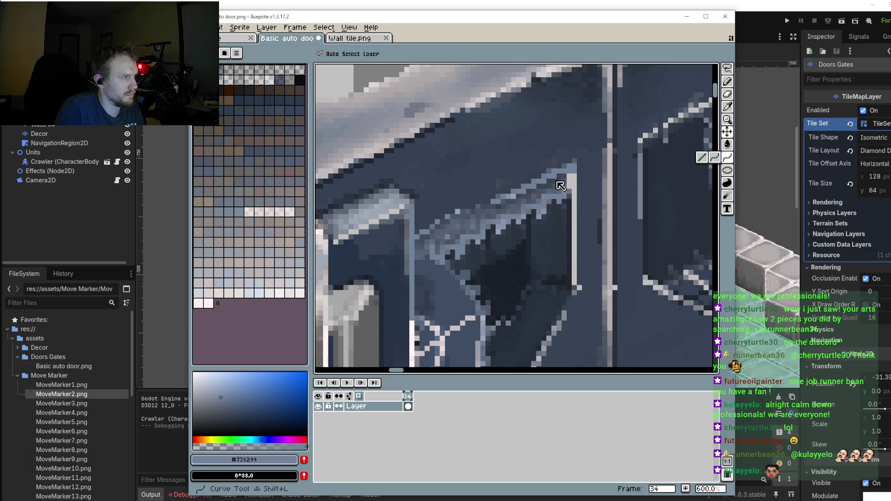
click(701, 158)
drag(563, 171, 414, 247)
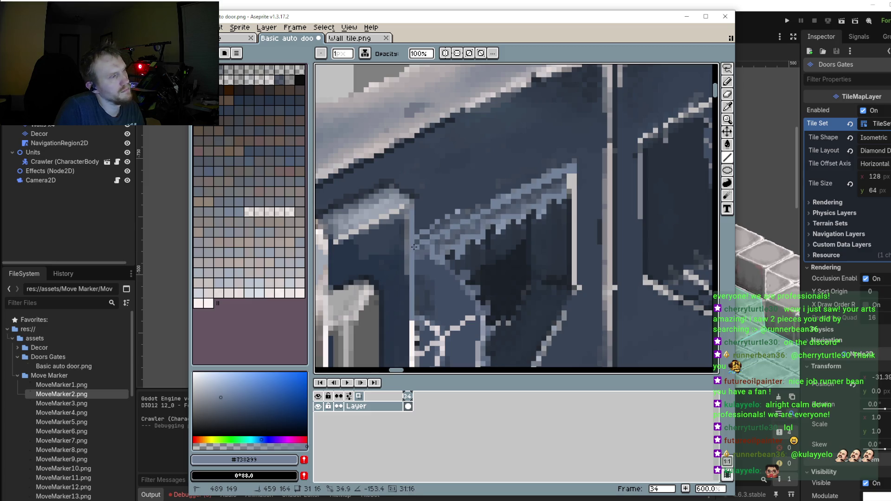
Step: Sample dark slate #364152 from the door for Pencil touch-ups on the edge
key(i)
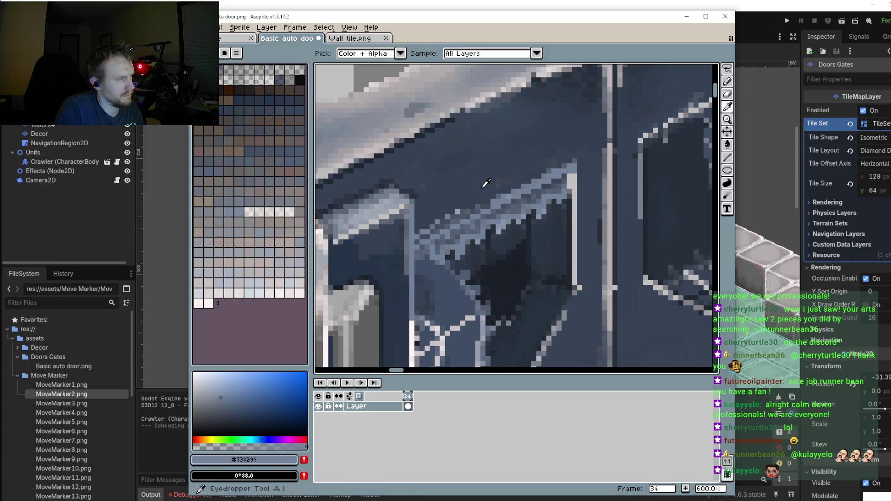
click(483, 202)
key(b)
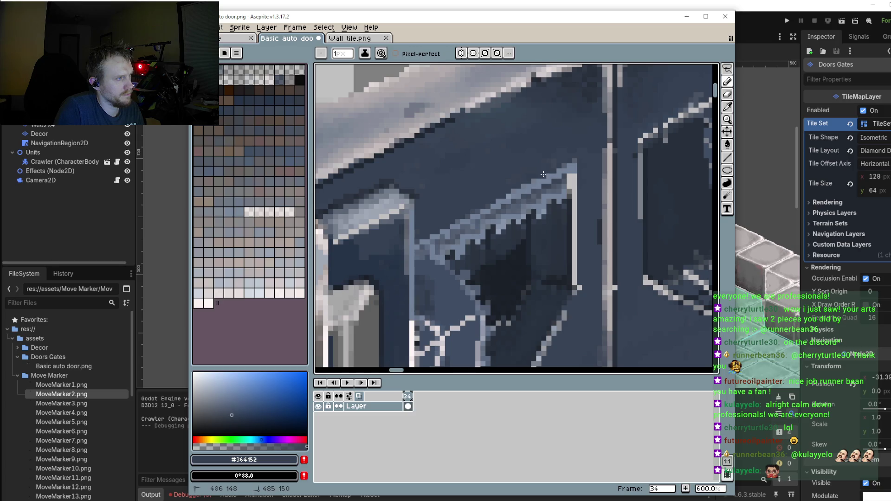
scroll(538, 209, down, 2)
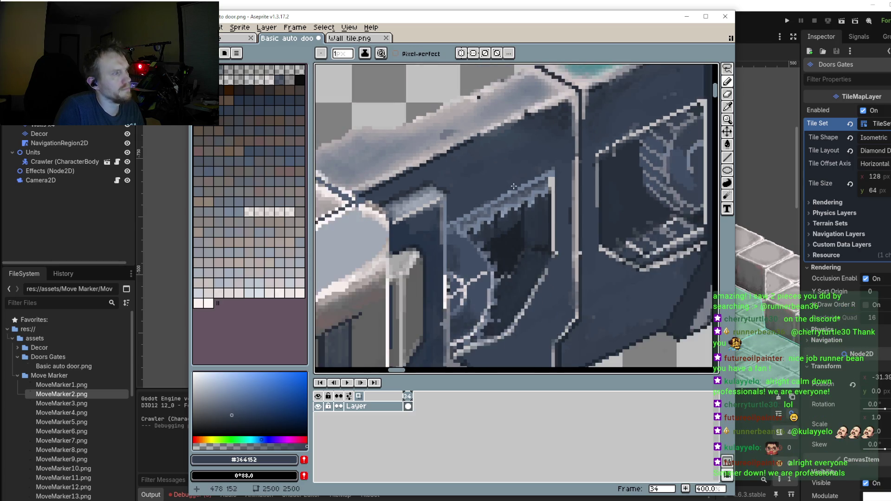
Step: Draw a light blue-grey line down the door-frame column using the sampled frame colour
scroll(553, 236, down, 1)
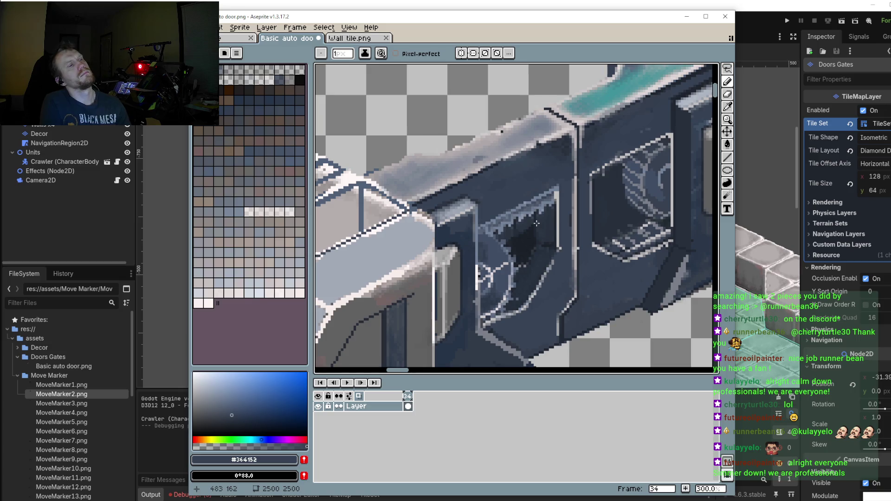
scroll(536, 223, up, 2)
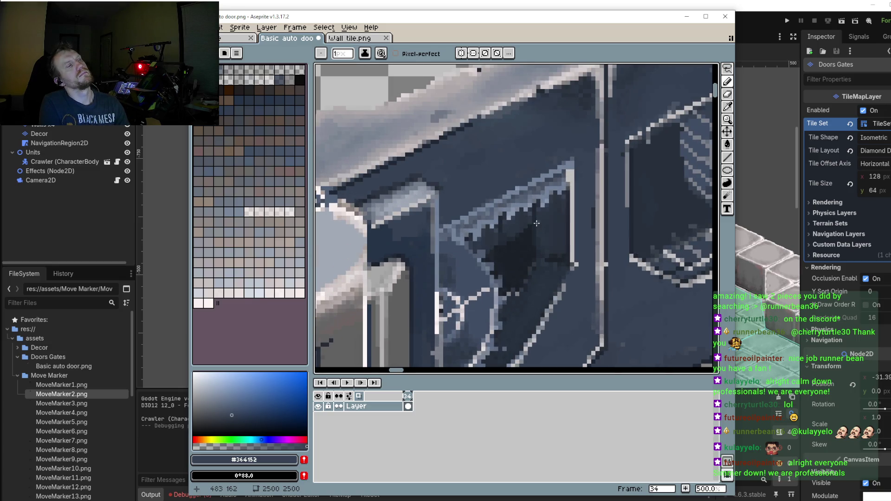
scroll(572, 179, up, 1)
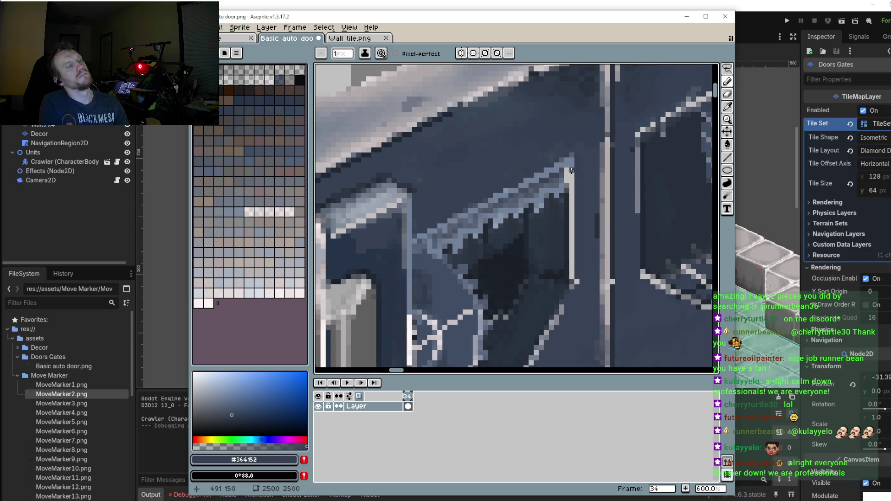
alt+click(570, 162)
key(l)
drag(571, 162, 576, 278)
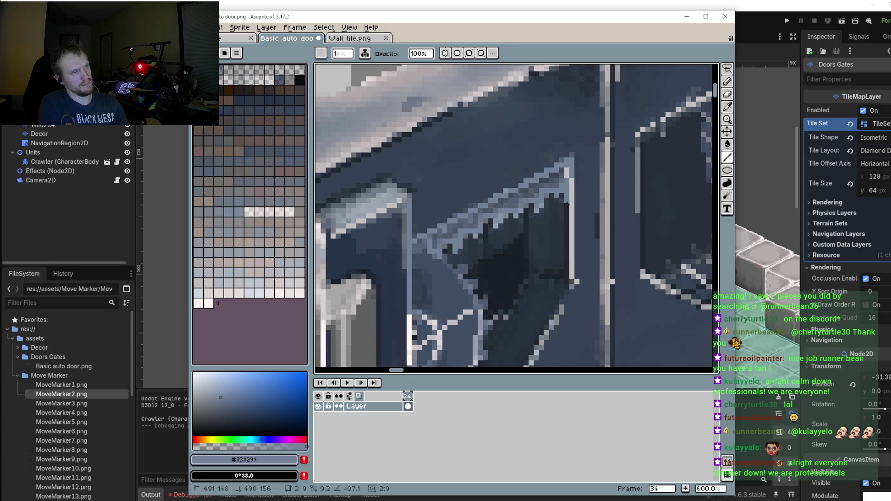
Step: Sample blue-greys from the door edge, settling on #707C8F for the Pencil
scroll(556, 196, up, 3)
alt+click(568, 166)
key(b)
scroll(570, 183, up, 1)
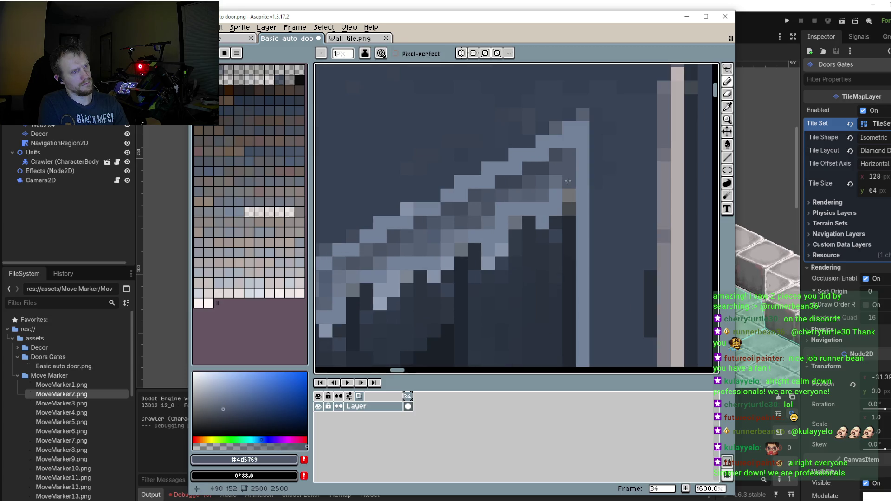
alt+click(564, 175)
scroll(570, 173, down, 2)
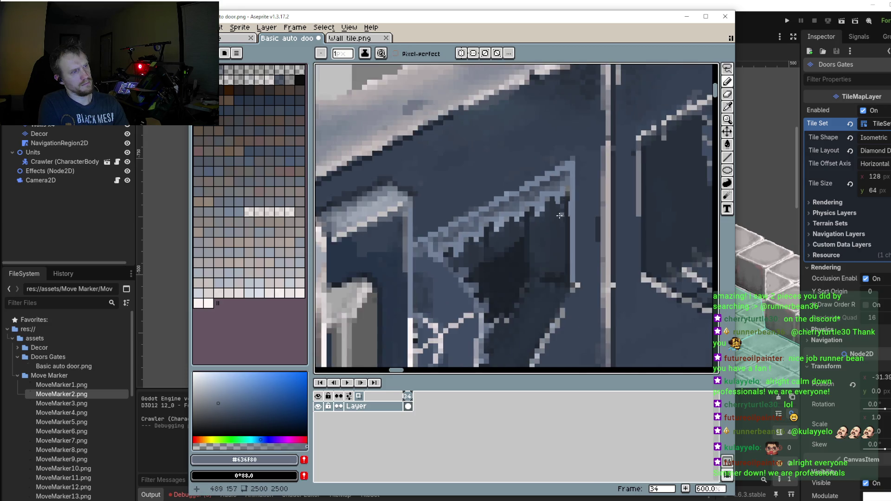
scroll(552, 226, down, 2)
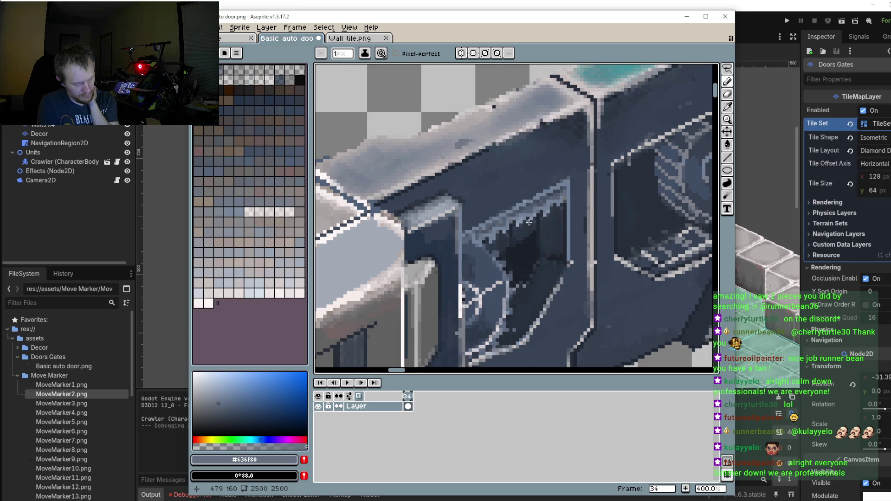
scroll(529, 222, up, 1)
scroll(529, 223, up, 1)
key(i)
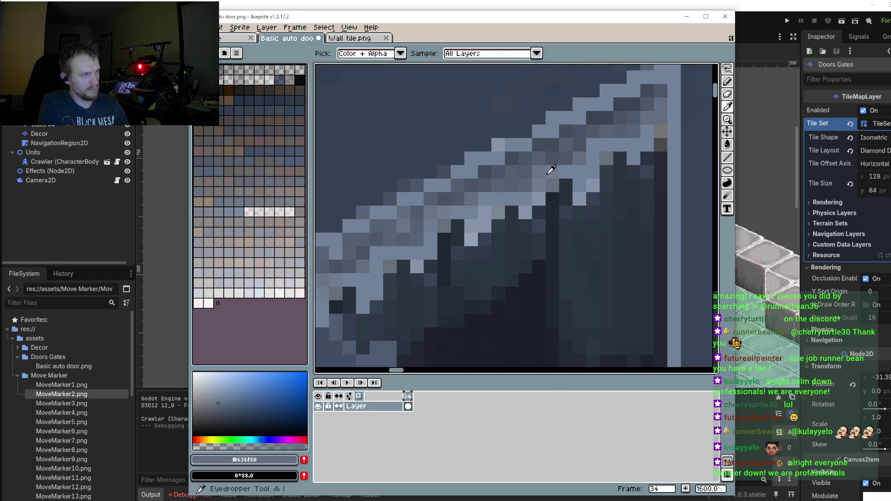
click(541, 183)
key(b)
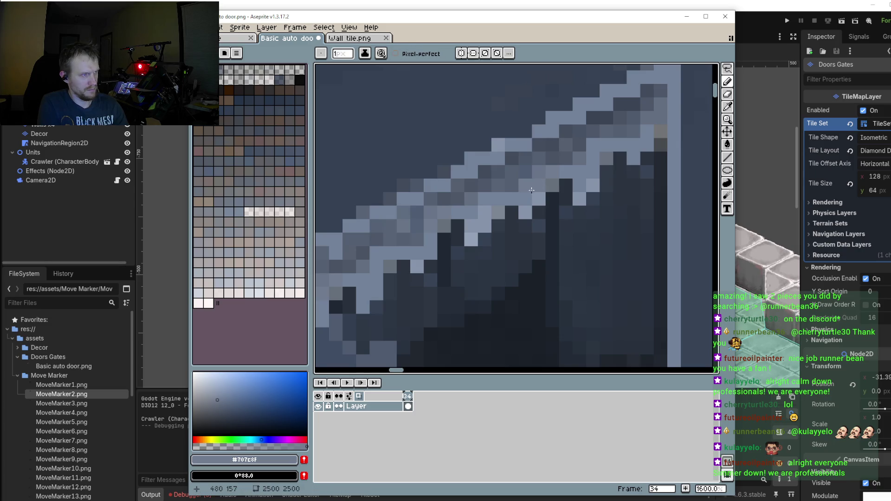
Step: Lighten two stray dark pixels on the window's diagonal edge with #707C8F
scroll(531, 190, down, 1)
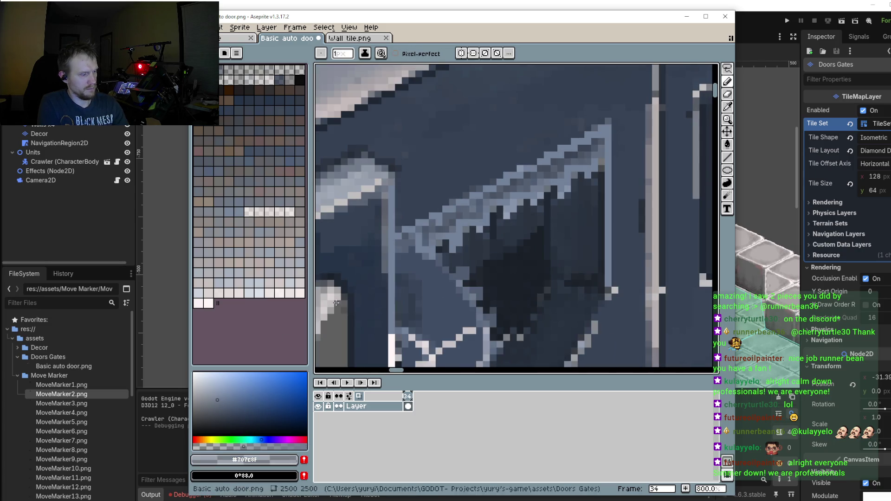
scroll(548, 173, up, 1)
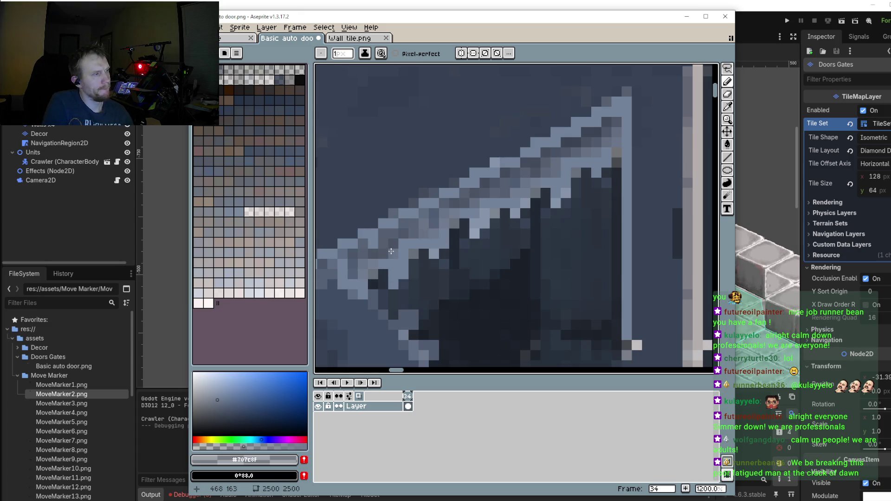
scroll(352, 276, down, 4)
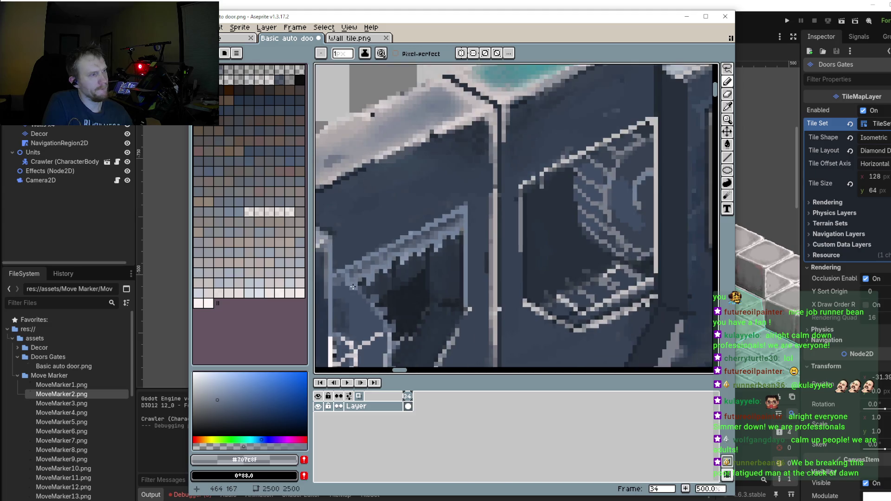
scroll(353, 284, down, 2)
scroll(384, 316, left, 3)
scroll(384, 316, down, 1)
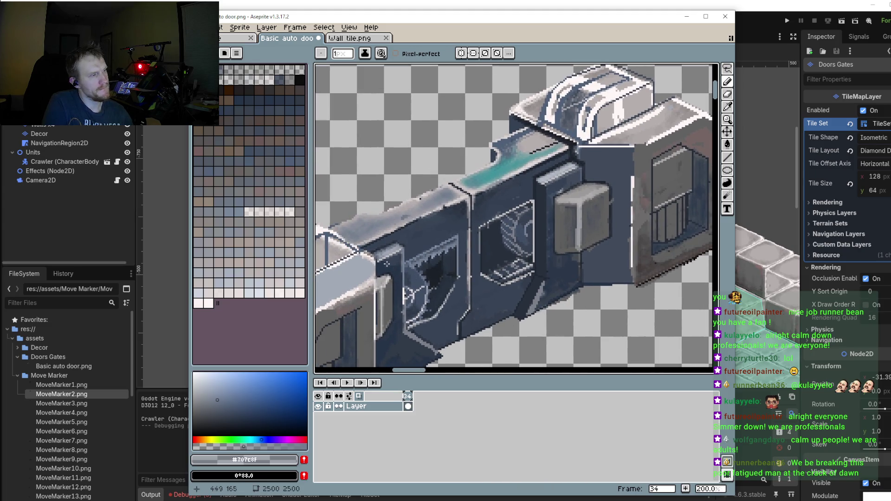
scroll(393, 271, up, 4)
scroll(393, 271, up, 2)
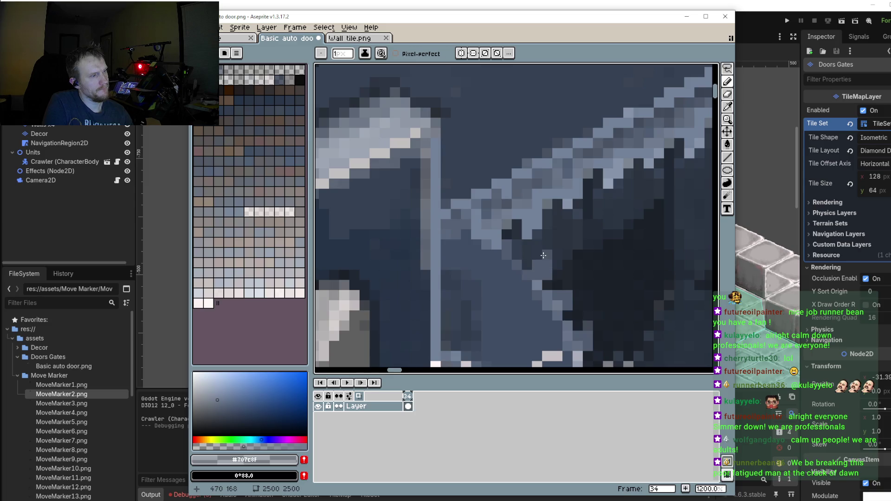
click(514, 251)
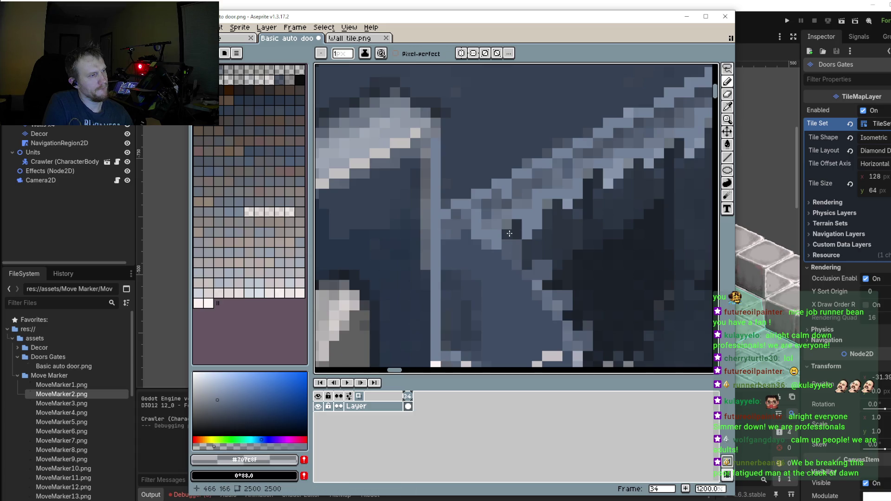
click(515, 234)
scroll(543, 215, down, 3)
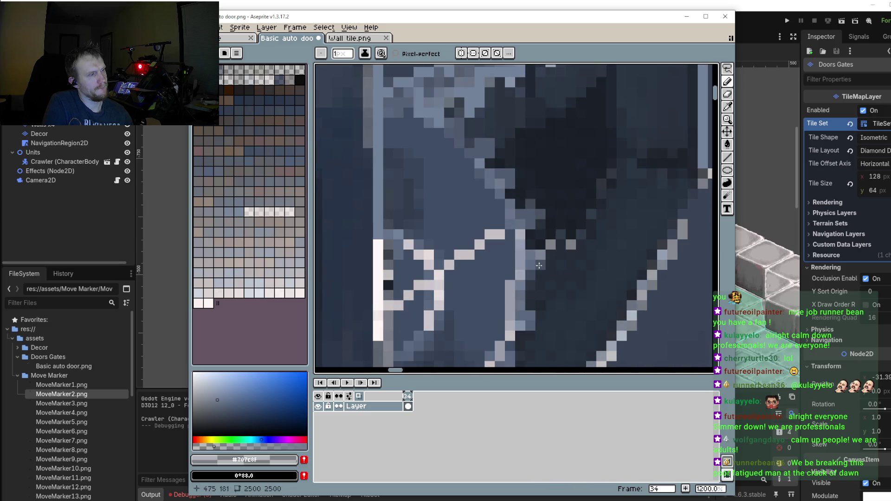
scroll(525, 313, down, 4)
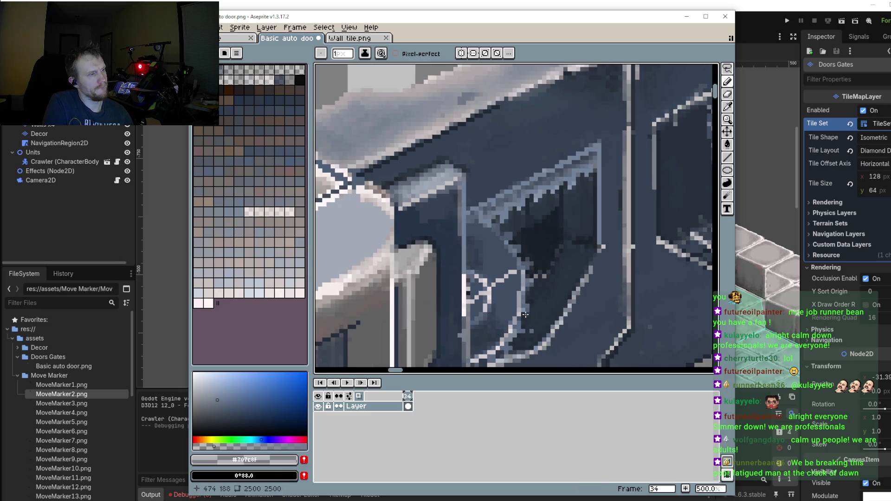
scroll(525, 315, up, 2)
scroll(525, 315, up, 3)
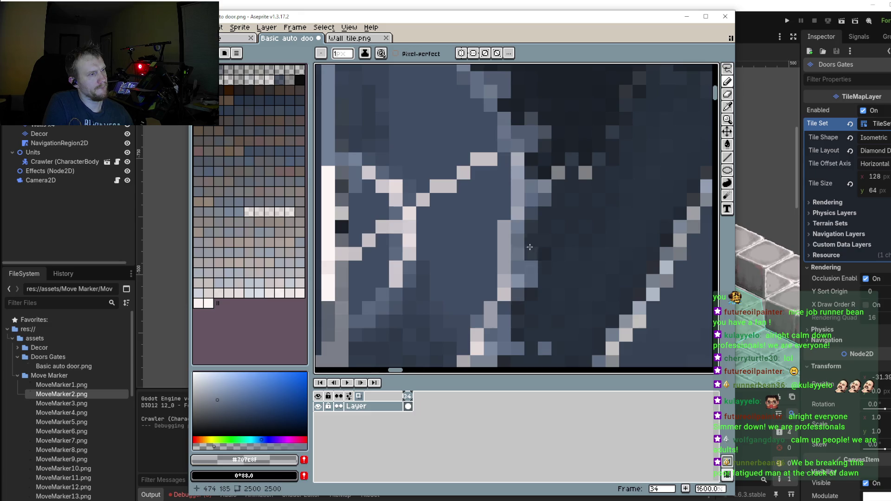
scroll(534, 248, down, 5)
scroll(532, 234, up, 5)
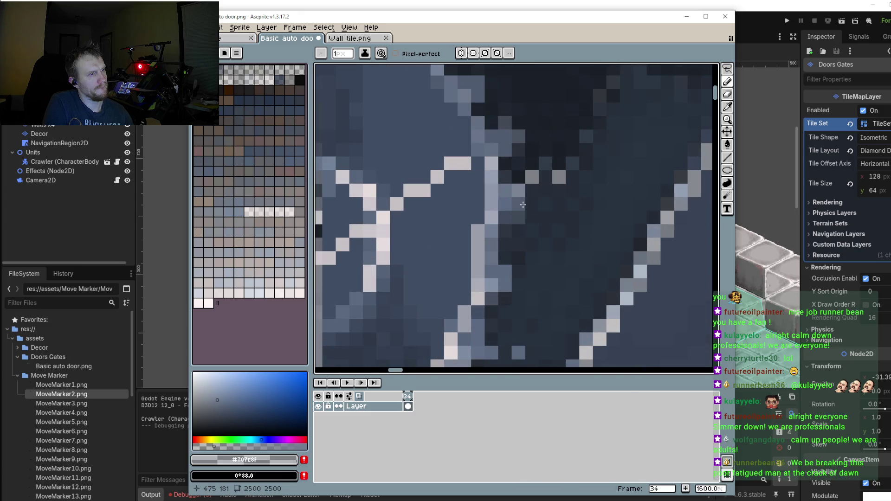
scroll(533, 207, down, 5)
scroll(539, 283, up, 1)
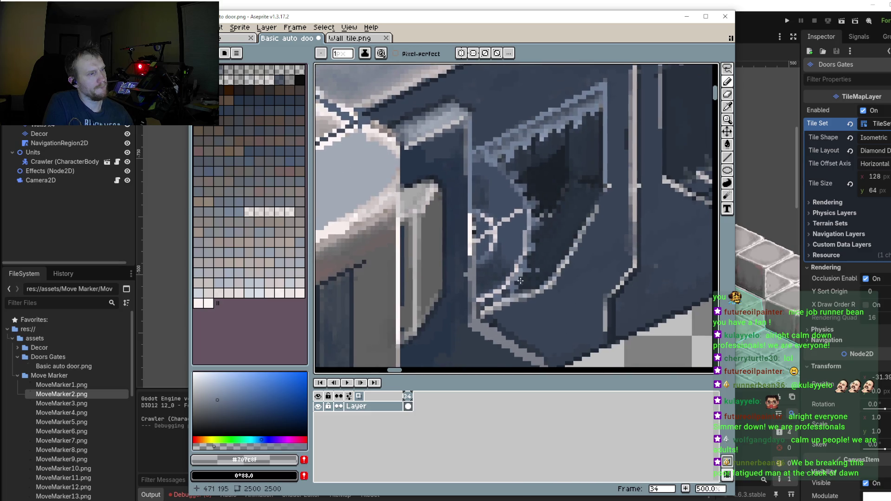
scroll(540, 270, up, 4)
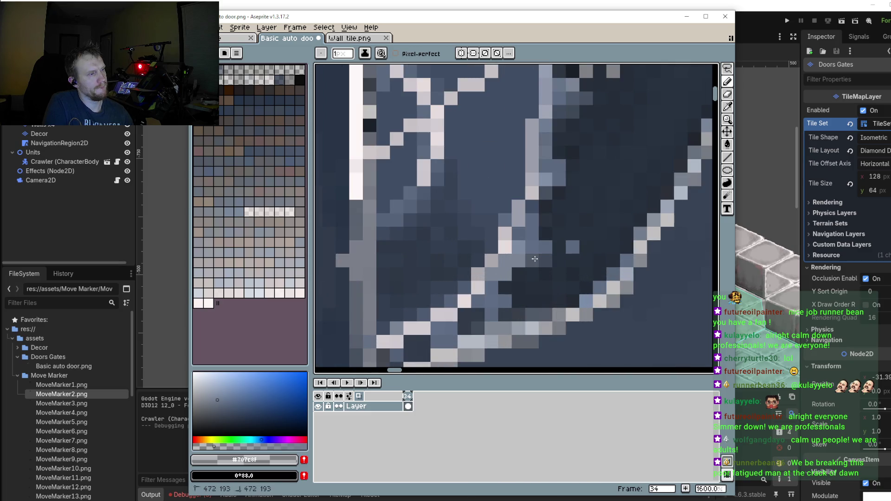
key(i)
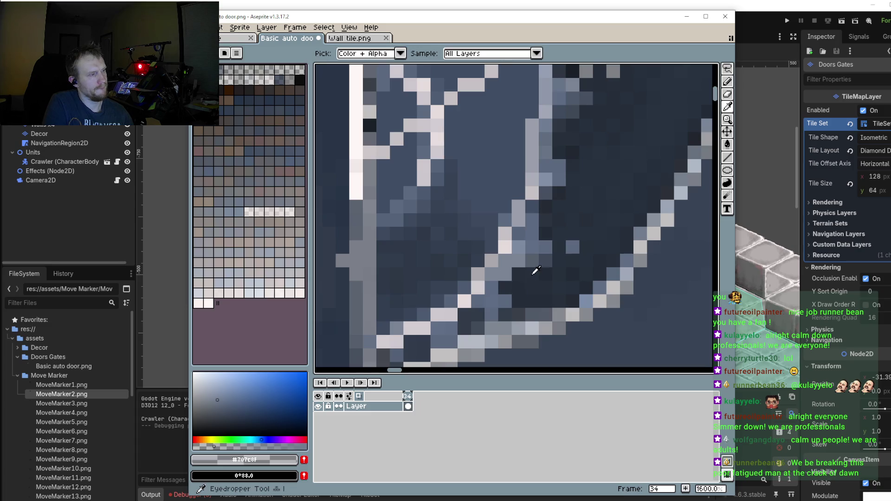
click(535, 269)
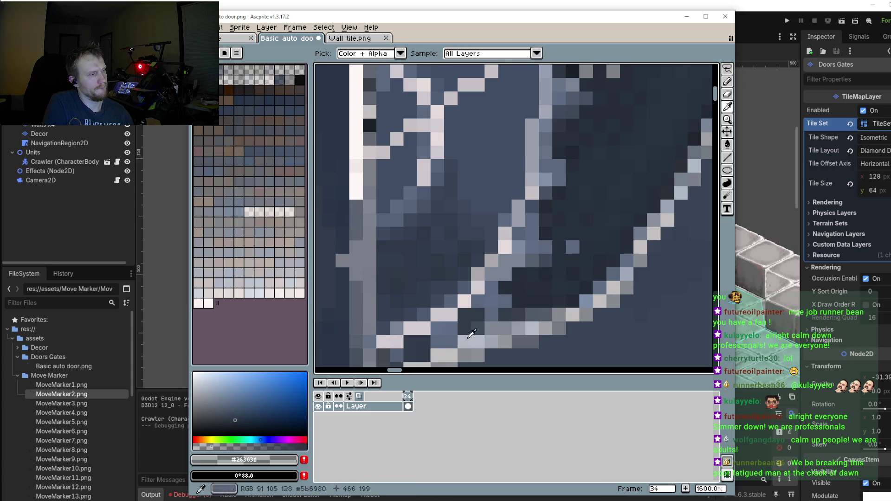
key(b)
drag(513, 272, 507, 297)
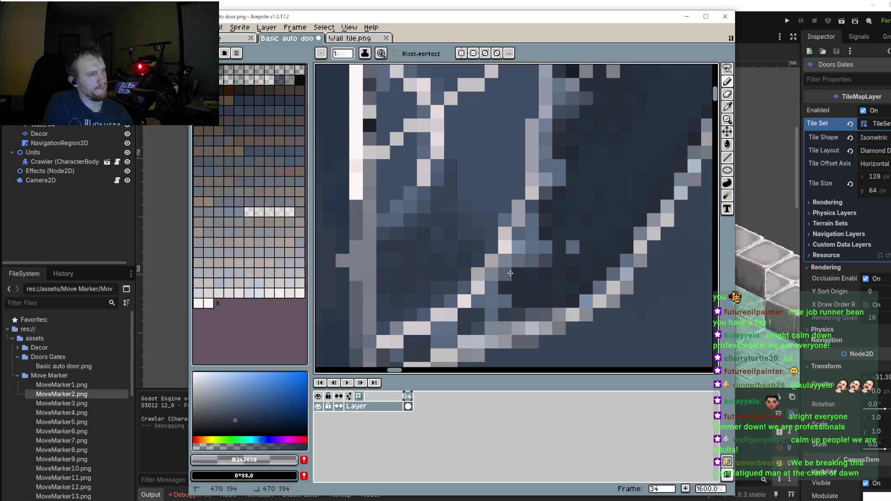
scroll(505, 273, down, 3)
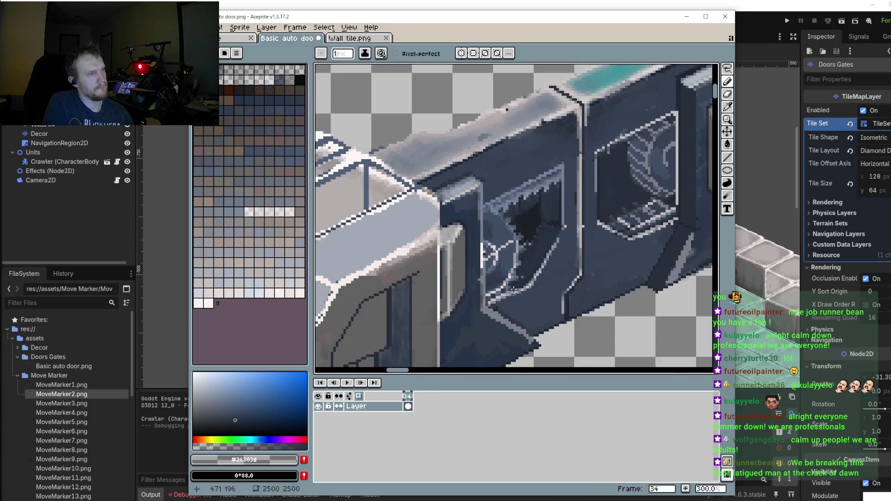
scroll(519, 277, up, 2)
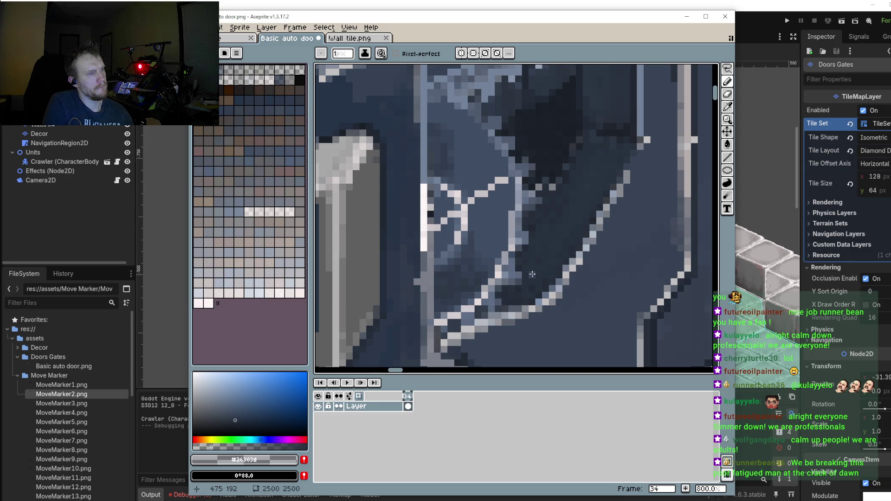
scroll(529, 278, up, 1)
scroll(522, 283, up, 1)
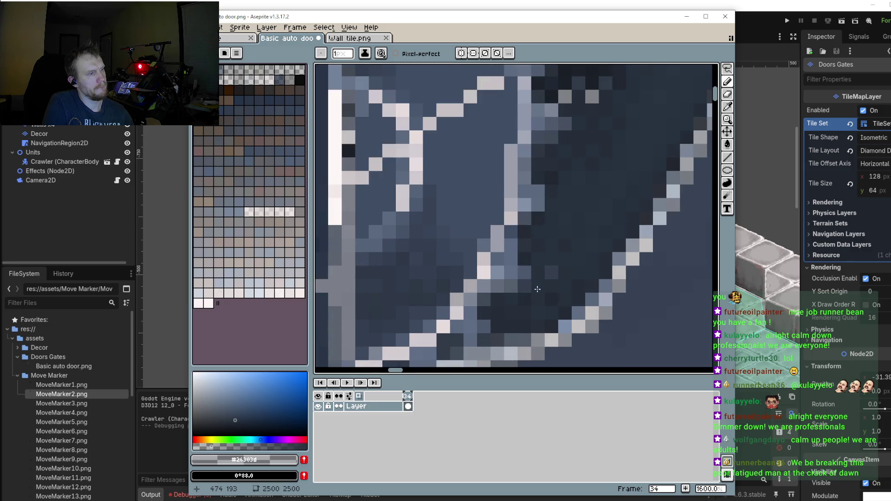
scroll(553, 288, down, 1)
scroll(582, 293, down, 1)
scroll(580, 292, up, 1)
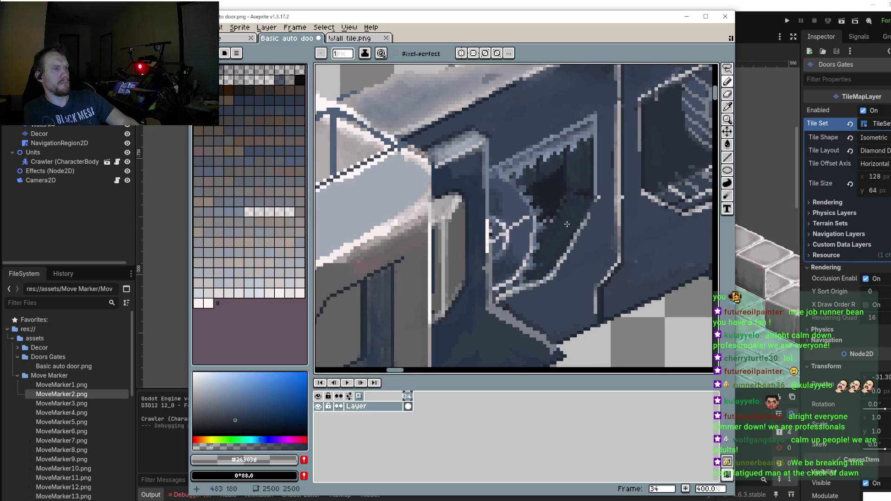
scroll(544, 278, down, 2)
scroll(541, 276, up, 3)
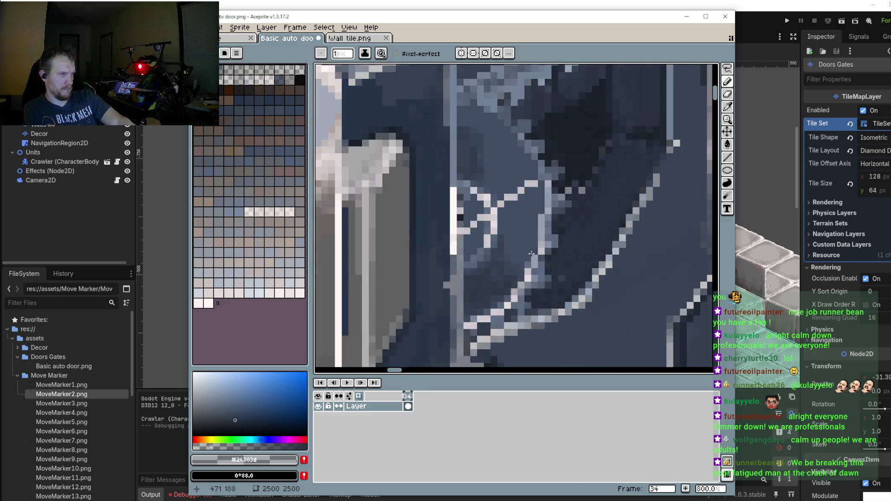
scroll(537, 241, up, 2)
key(i)
click(533, 221)
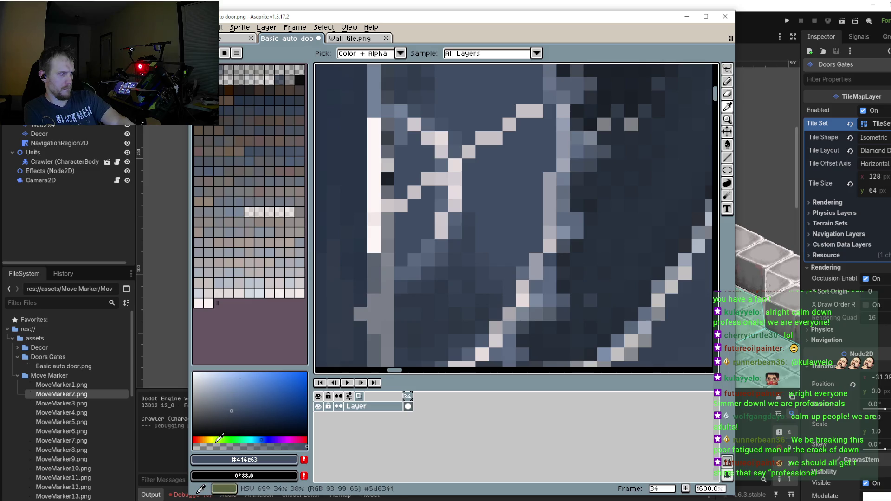
key(b)
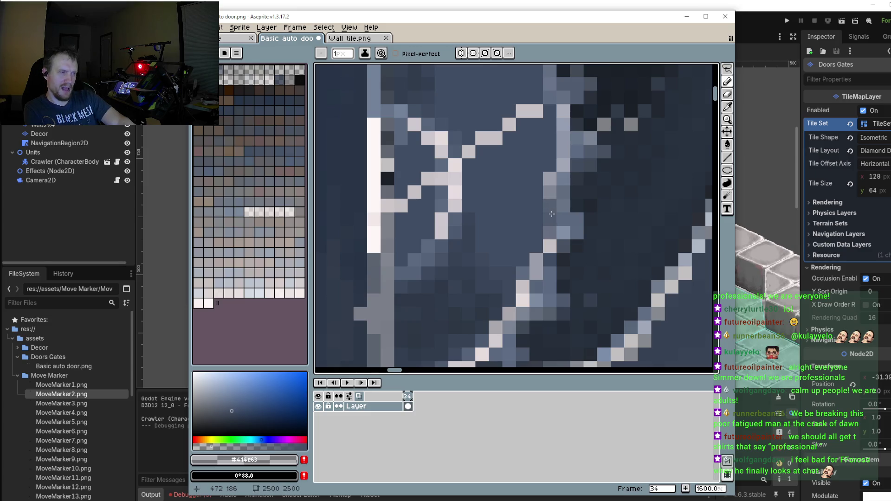
scroll(542, 234, down, 1)
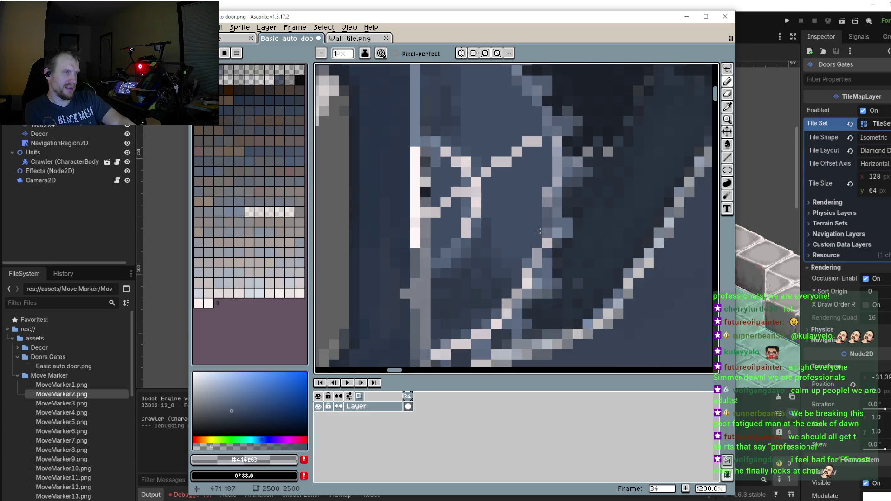
scroll(540, 231, down, 3)
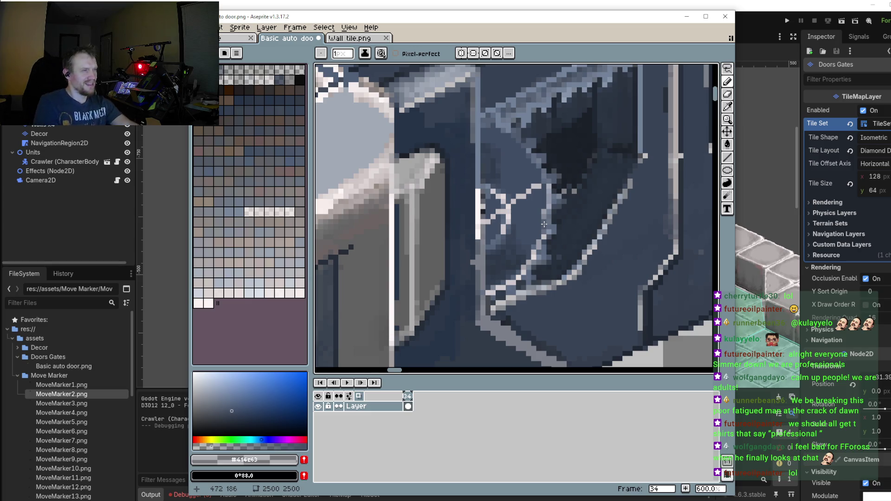
Step: Pick the light grey-blue #738299 and touch up light pixels along the door's frame edge
scroll(588, 253, down, 3)
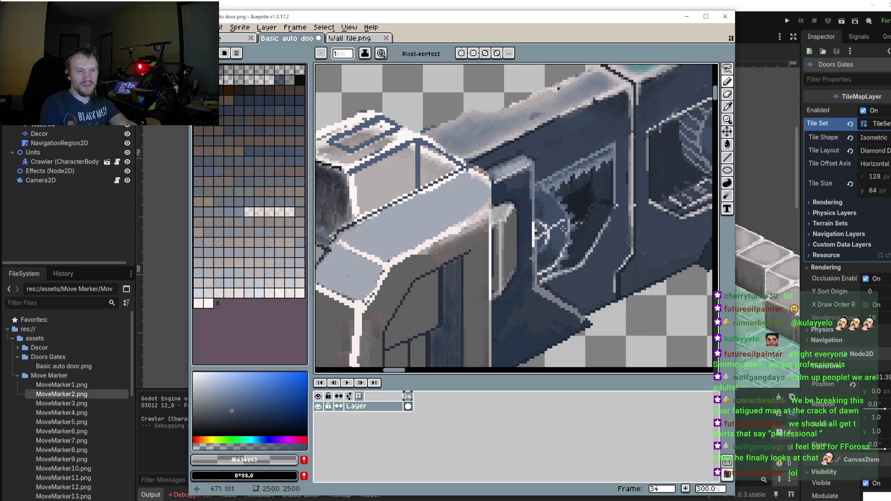
scroll(552, 224, up, 1)
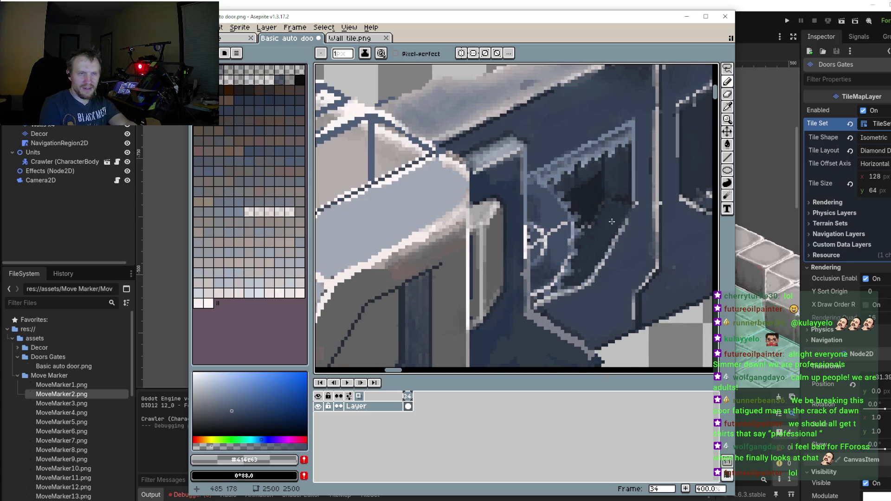
scroll(546, 216, up, 2)
drag(559, 234, 544, 237)
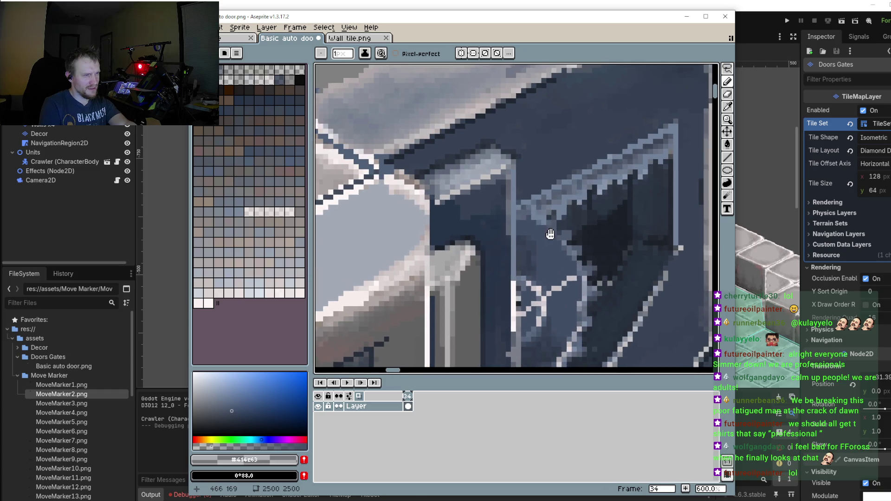
scroll(530, 192, up, 3)
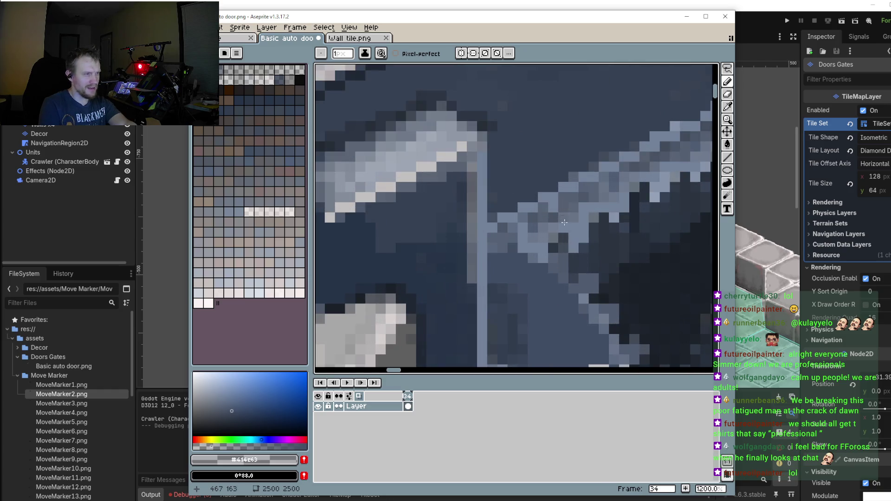
alt+click(515, 245)
click(505, 243)
click(494, 258)
click(493, 278)
Step: Sample the dark #364152 from the door panel and paint a pixel under the diagonal edge
scroll(515, 255, down, 3)
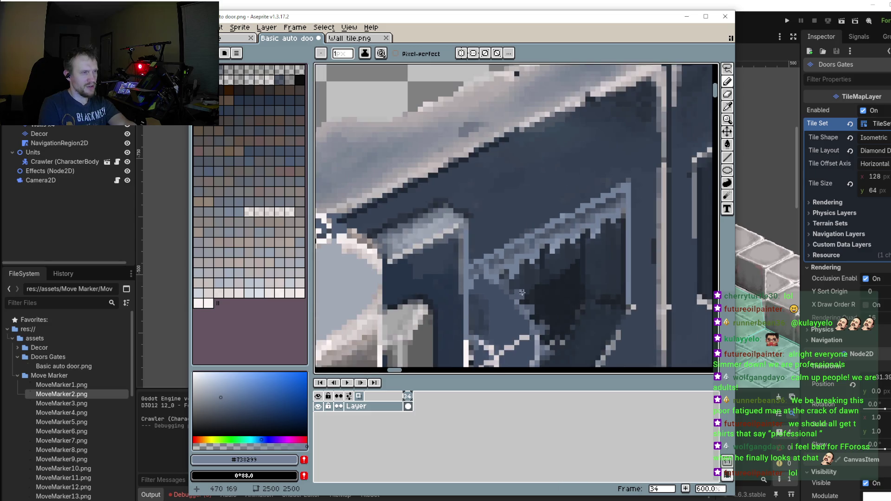
scroll(531, 238, up, 2)
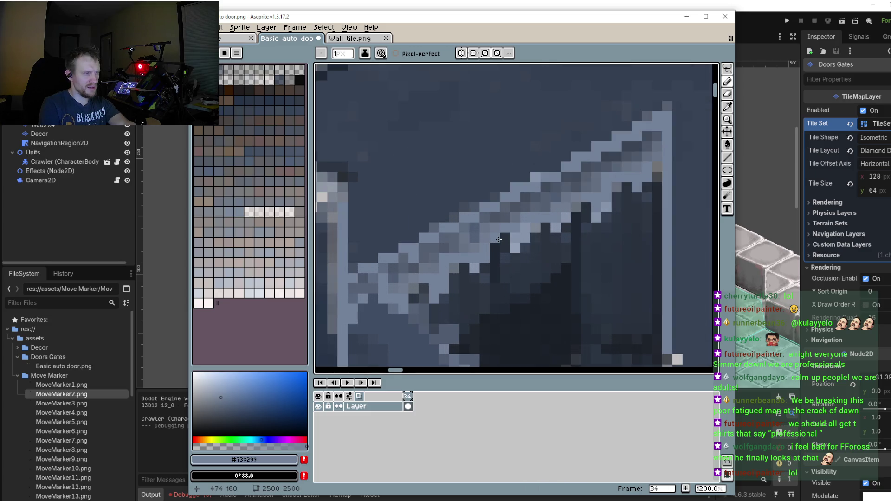
scroll(498, 240, down, 2)
scroll(498, 241, down, 1)
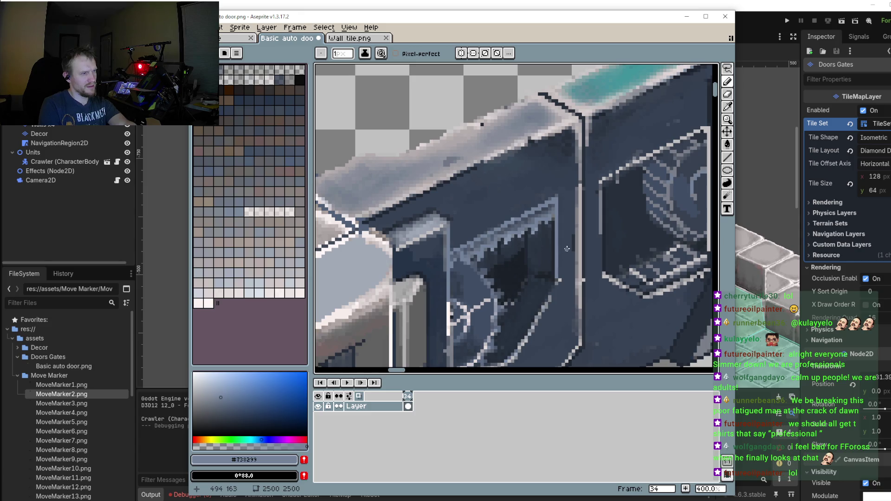
scroll(521, 241, up, 2)
scroll(522, 242, up, 2)
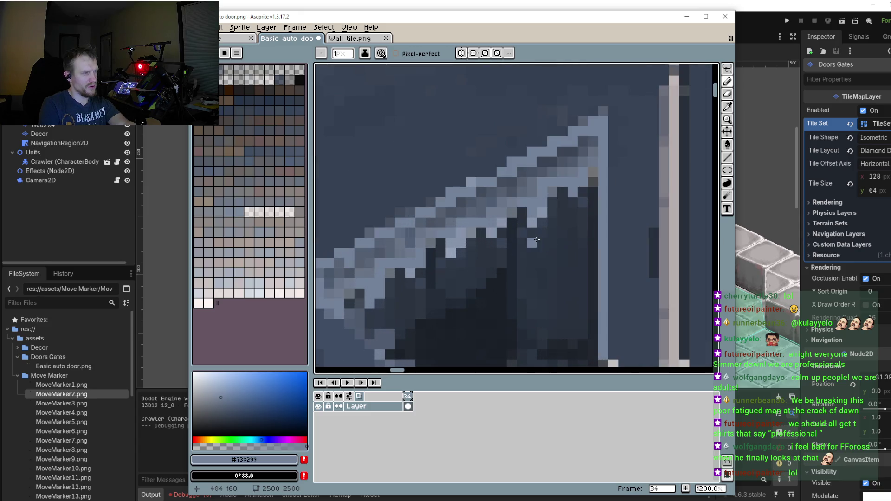
key(i)
click(547, 221)
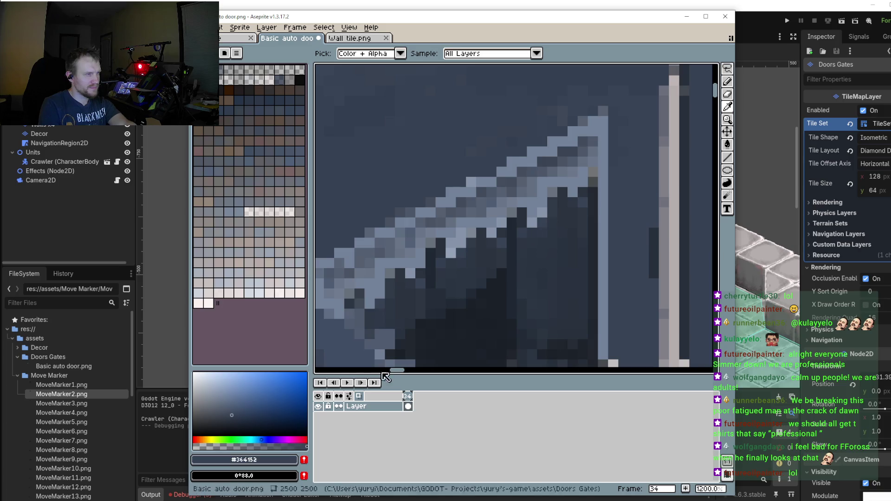
key(b)
click(532, 222)
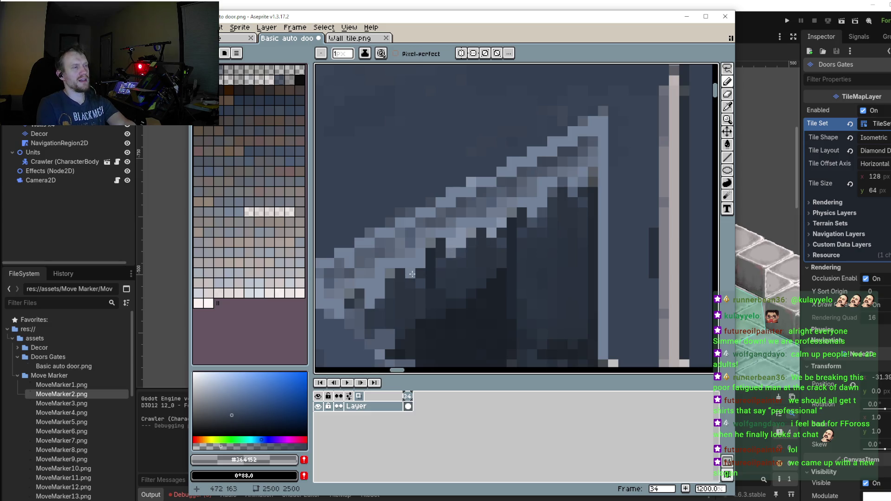
Step: Sample the darker #2a3340 and darken pixels beneath the diagonal railing
scroll(521, 284, down, 4)
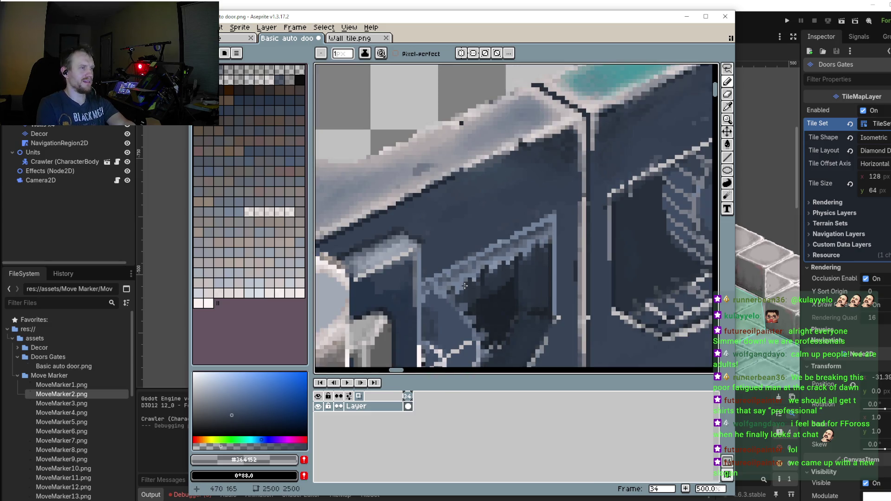
scroll(501, 257, up, 2)
scroll(447, 264, up, 2)
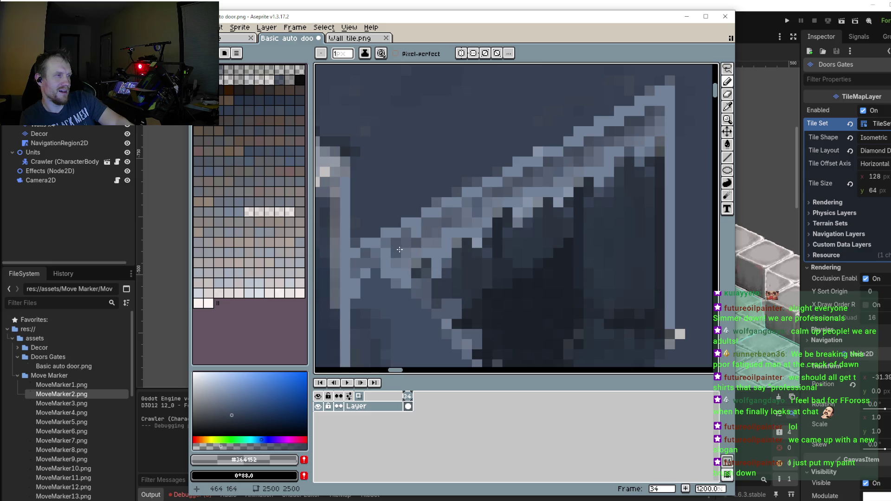
scroll(400, 251, up, 2)
scroll(514, 188, down, 2)
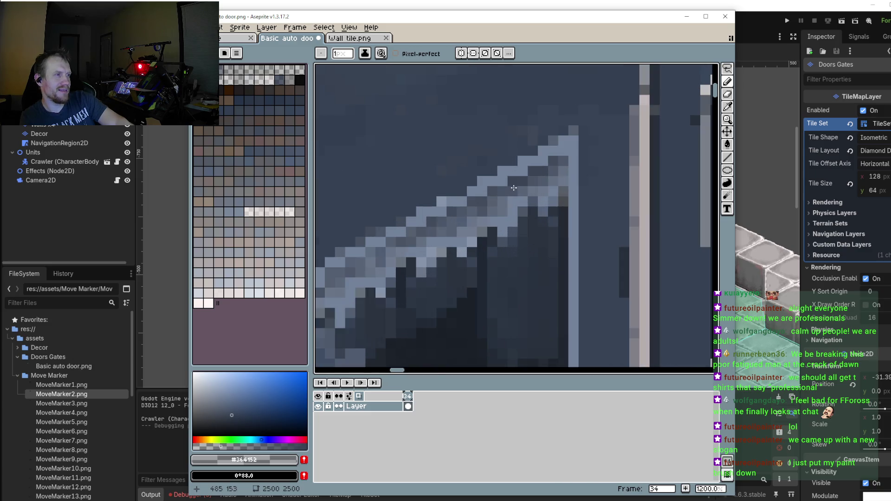
alt+click(531, 245)
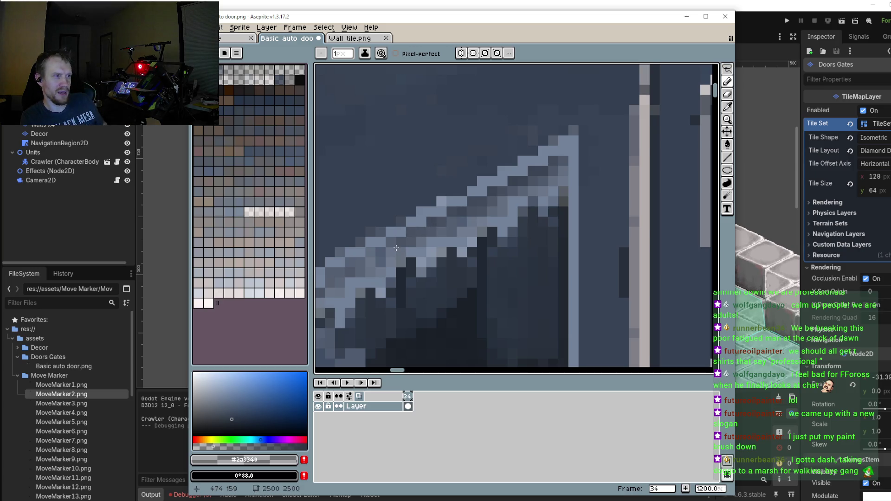
click(354, 260)
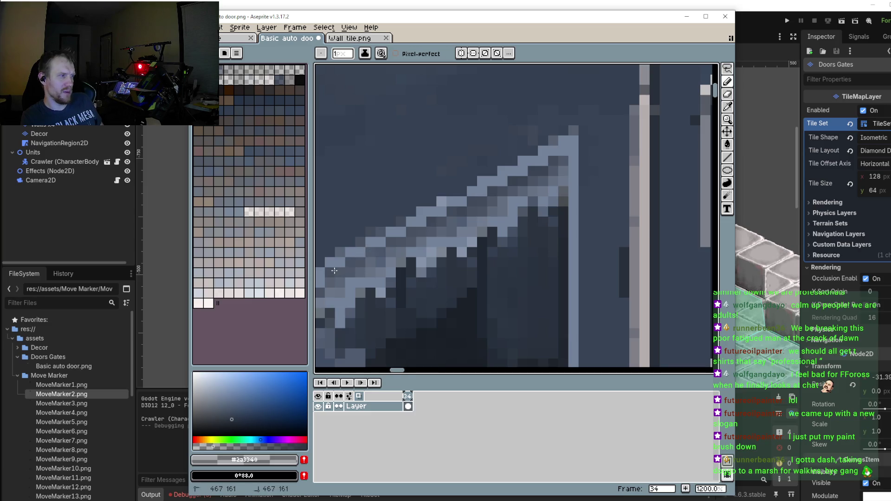
scroll(405, 249, up, 1)
mouse_move(391, 256)
mouse_down()
mouse_move(373, 254)
mouse_move(340, 281)
mouse_move(436, 259)
mouse_up()
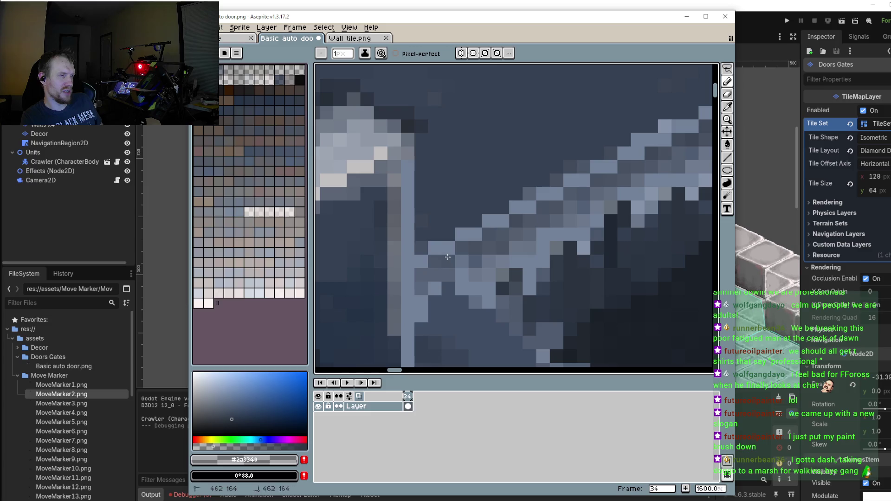
Step: Pick the mid-tone #4c586c from near the cracks as the drawing colour
scroll(509, 223, down, 5)
scroll(509, 223, right, 2)
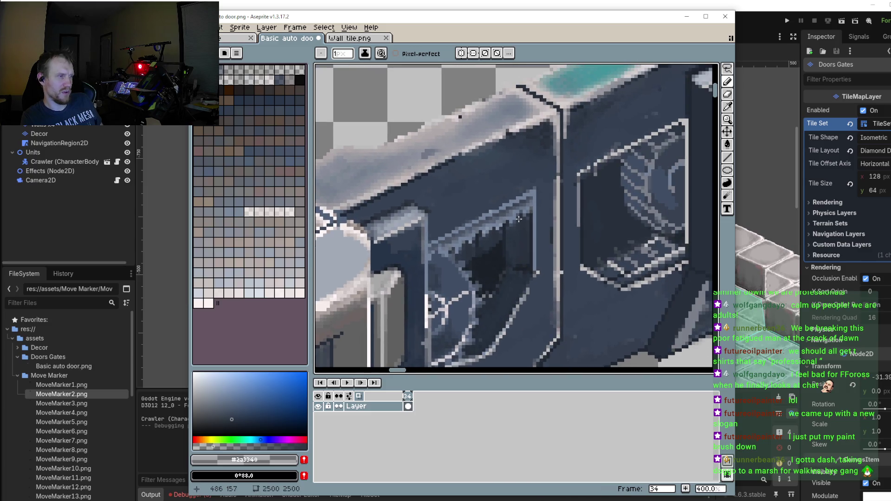
scroll(492, 260, up, 2)
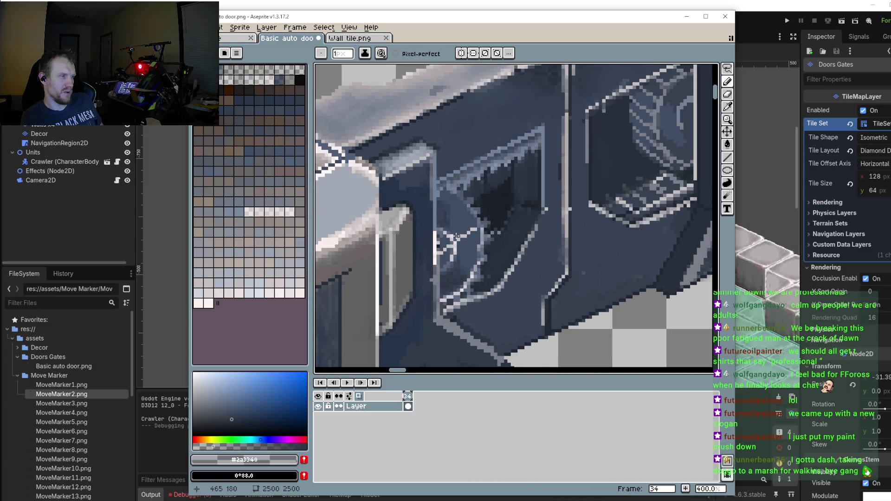
scroll(480, 285, up, 1)
scroll(479, 284, up, 1)
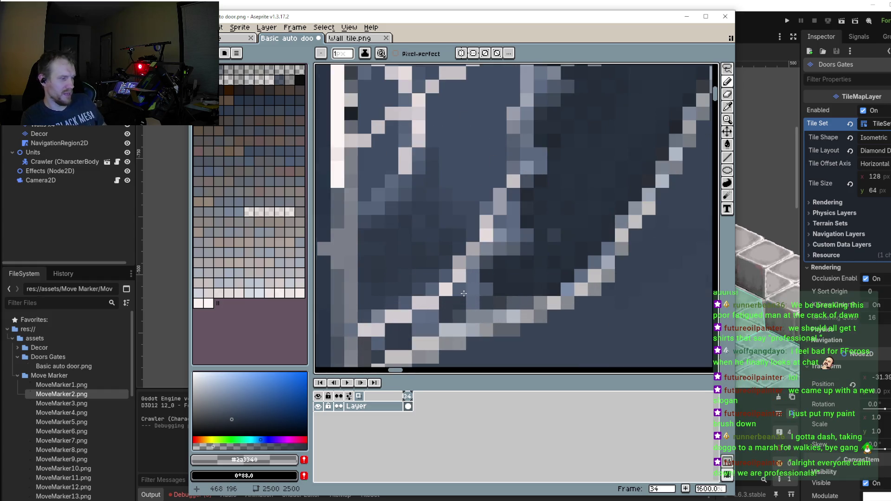
key(i)
click(483, 285)
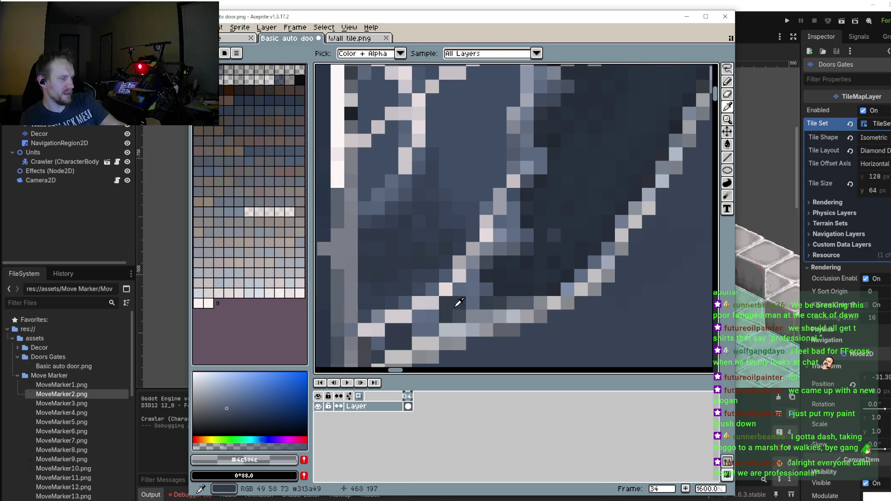
key(b)
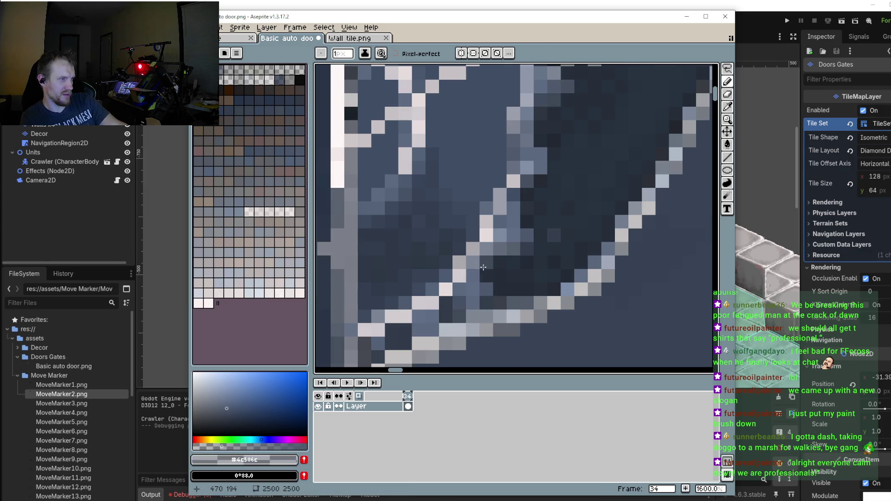
scroll(527, 222, down, 3)
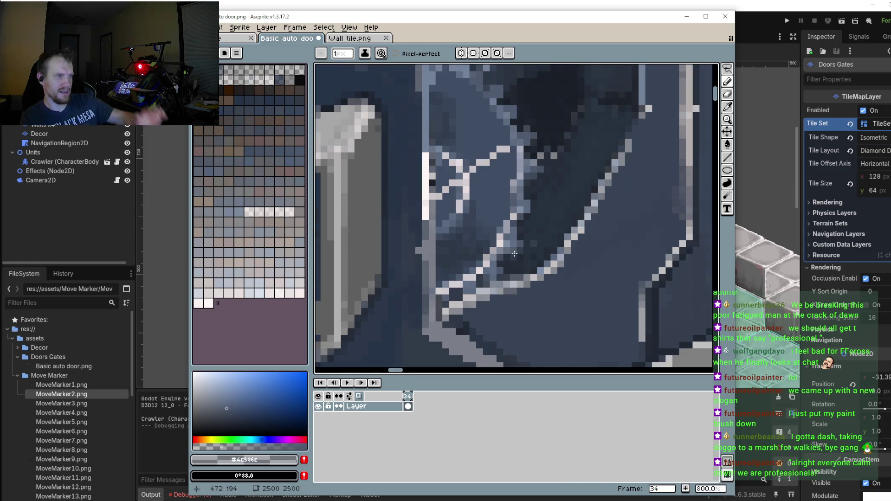
scroll(516, 168, up, 3)
scroll(515, 166, up, 3)
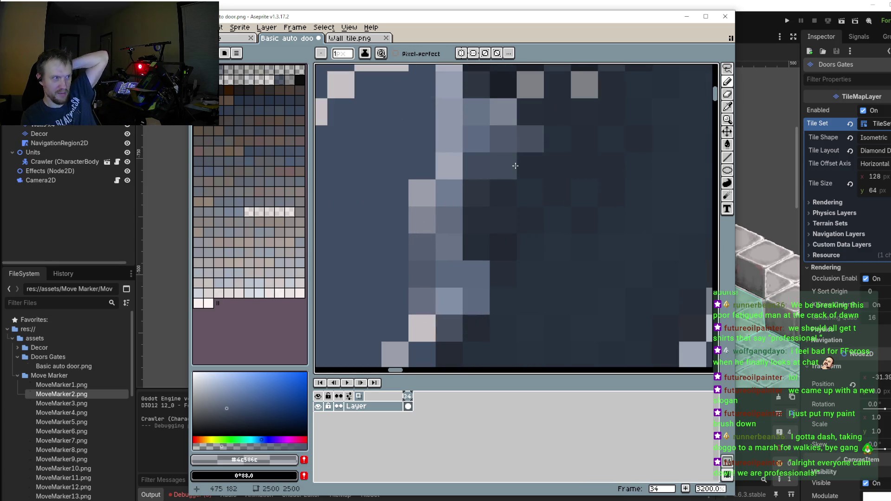
scroll(543, 246, down, 2)
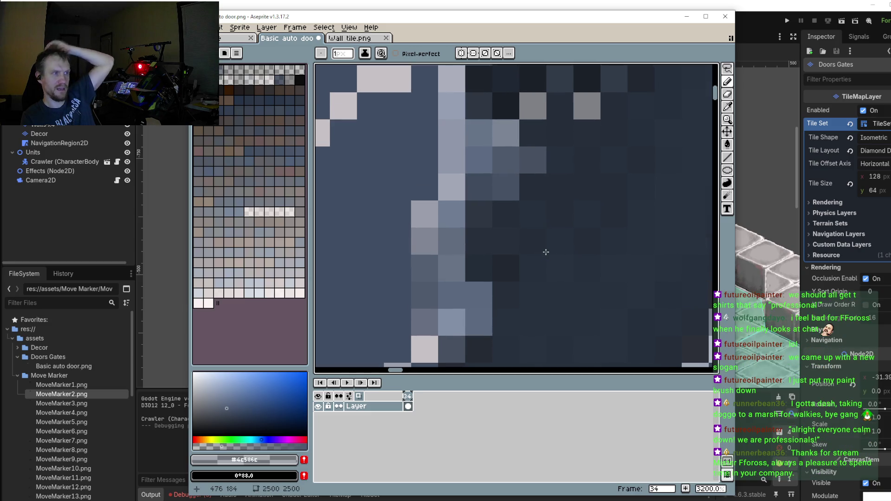
scroll(558, 224, down, 2)
scroll(557, 224, up, 1)
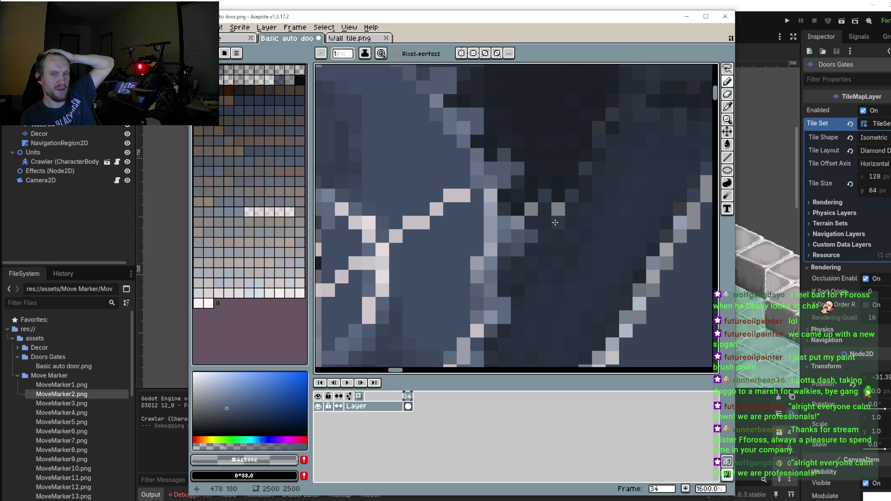
scroll(488, 209, down, 3)
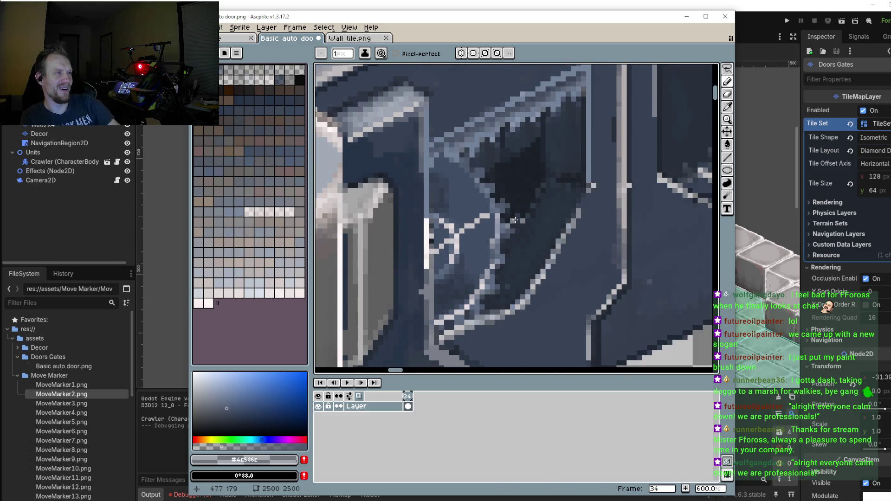
scroll(483, 165, up, 3)
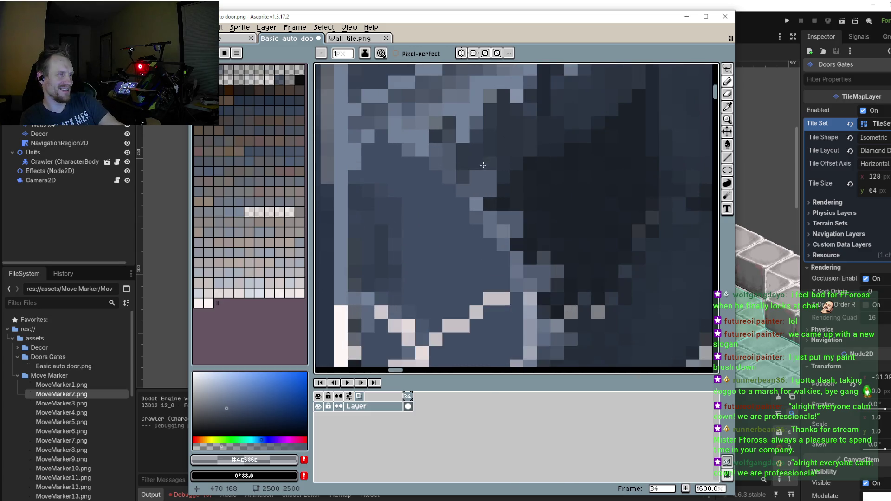
Step: Sample the mid blue-grey #738095 from the window and paint a few pixels beside the white diagonal
key(i)
click(475, 207)
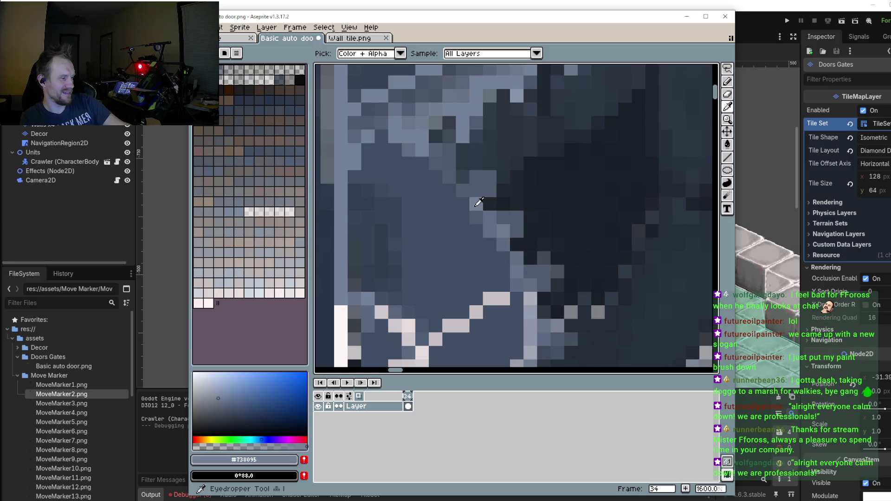
key(b)
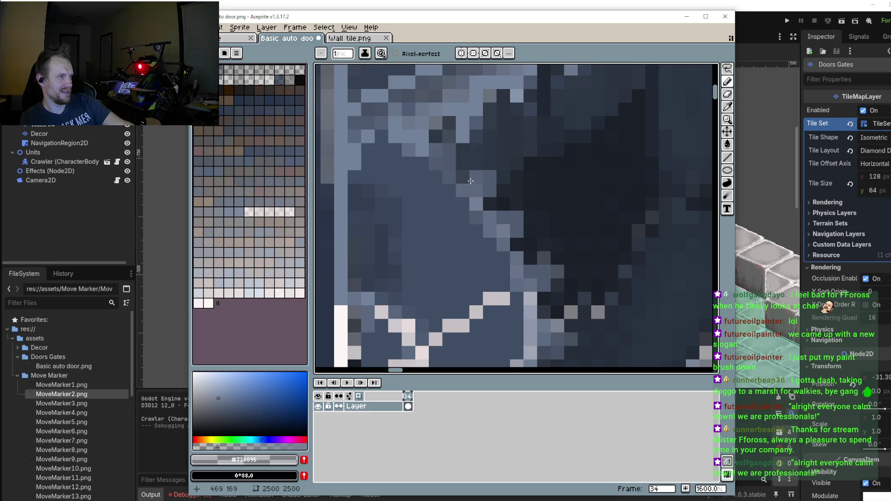
click(441, 183)
scroll(505, 274, up, 2)
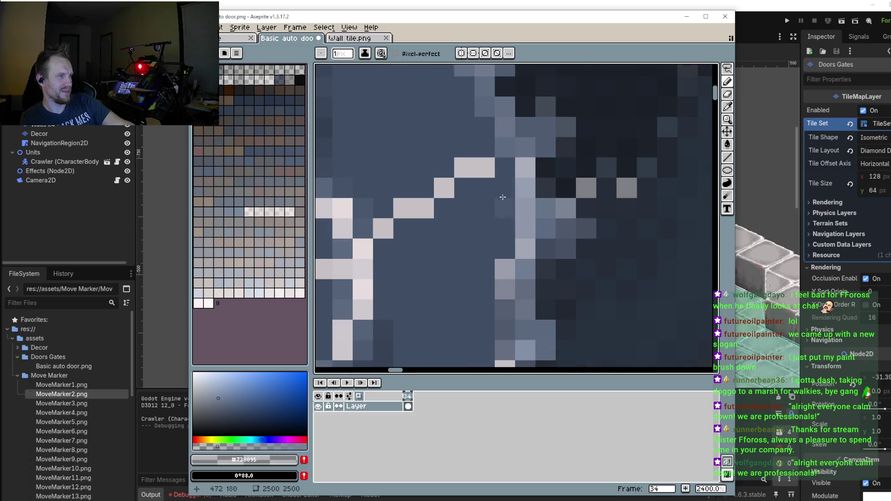
scroll(501, 190, down, 2)
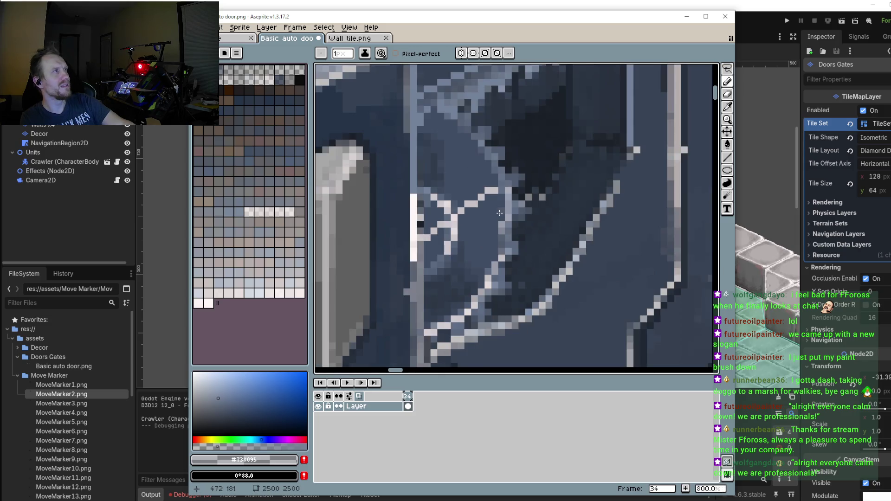
scroll(501, 190, down, 1)
scroll(495, 242, down, 4)
scroll(496, 240, down, 2)
scroll(497, 240, up, 1)
scroll(490, 240, up, 1)
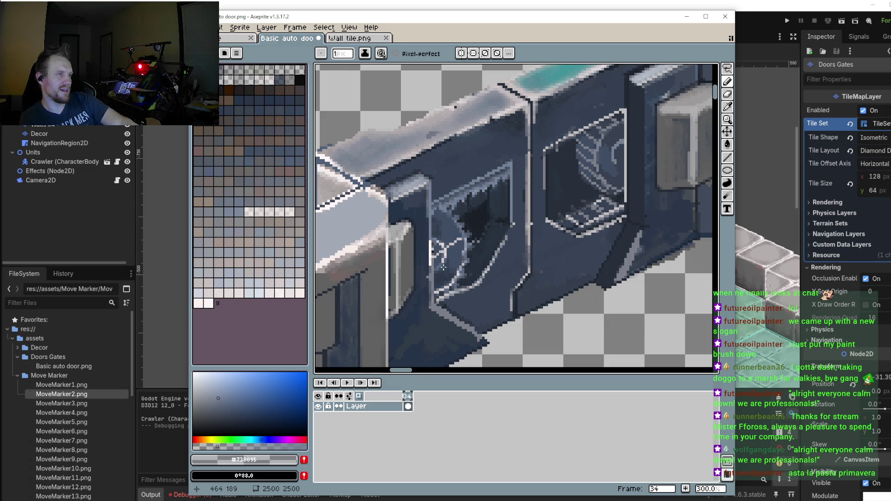
Step: Sample the darker blue-grey from the door panel as the drawing colour
scroll(466, 255, up, 2)
scroll(460, 214, up, 3)
scroll(461, 214, up, 3)
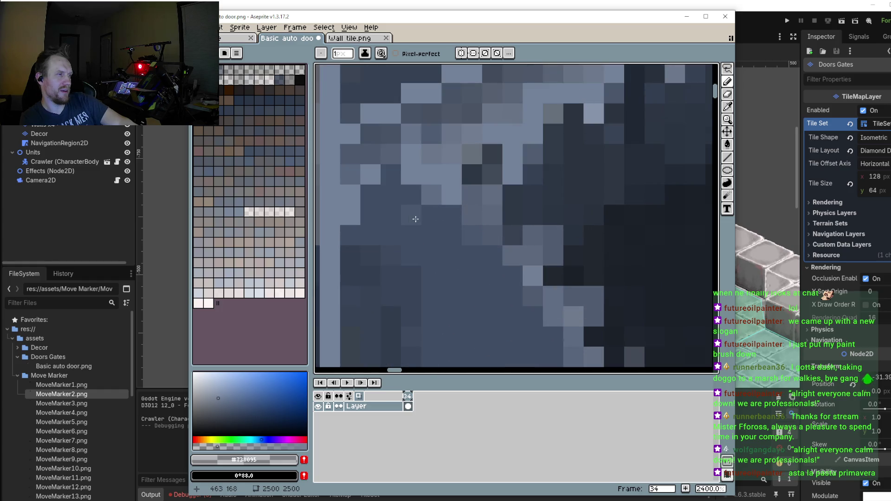
key(i)
click(427, 140)
key(b)
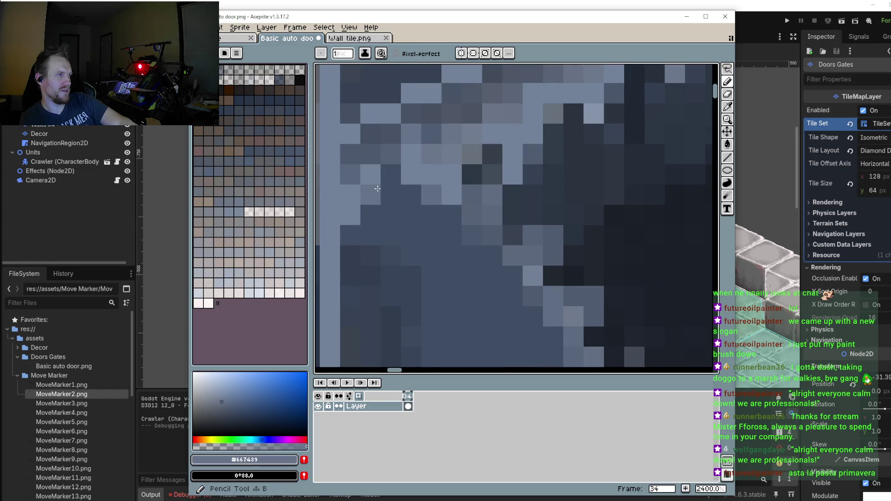
scroll(399, 176, down, 3)
scroll(384, 202, down, 2)
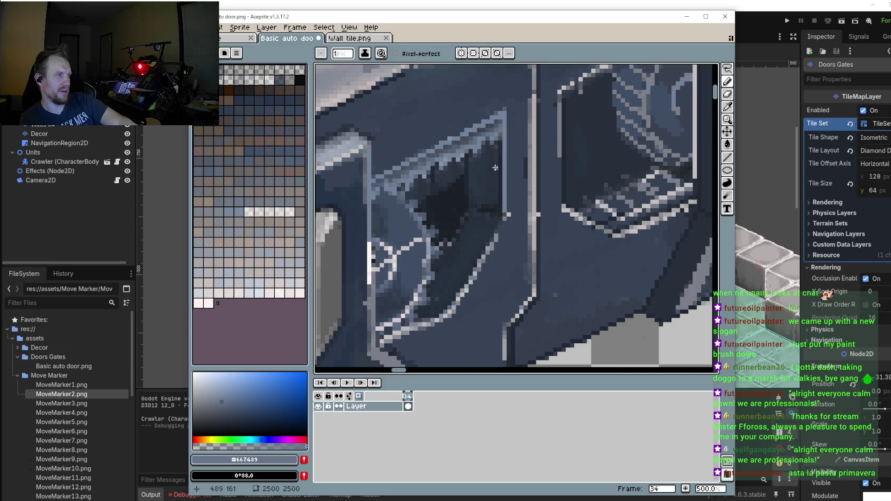
scroll(436, 188, up, 2)
scroll(429, 197, up, 3)
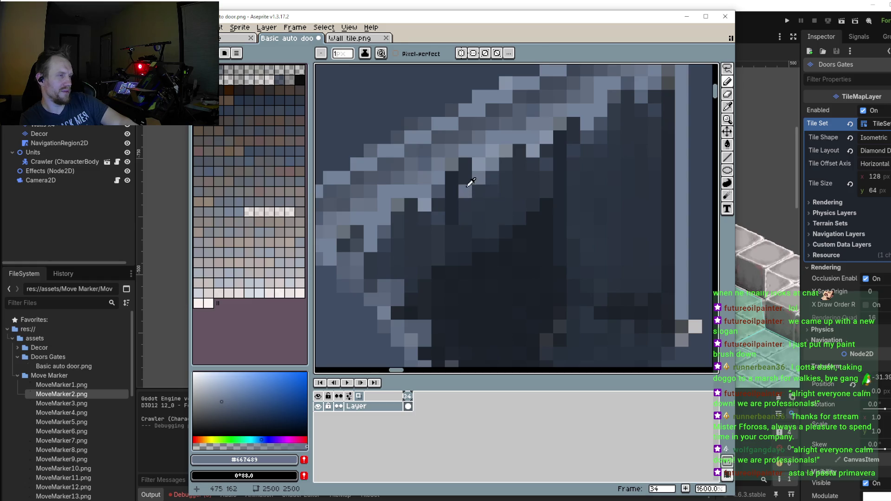
Step: Switch to a lighter blue-grey from the door's bevel and lower its opacity
alt+click(424, 202)
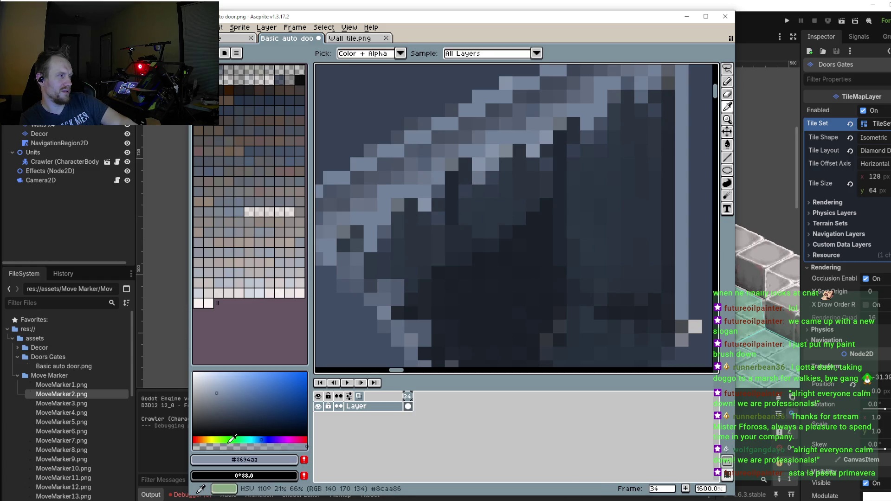
key(b)
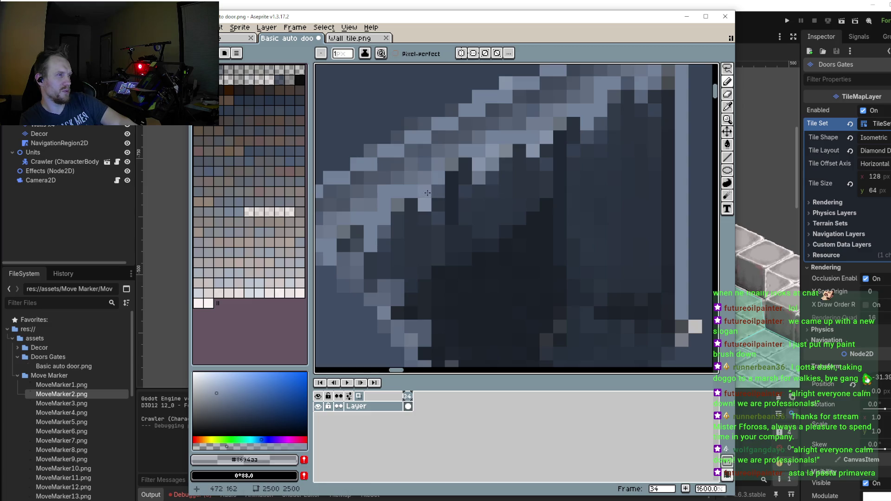
scroll(520, 163, down, 3)
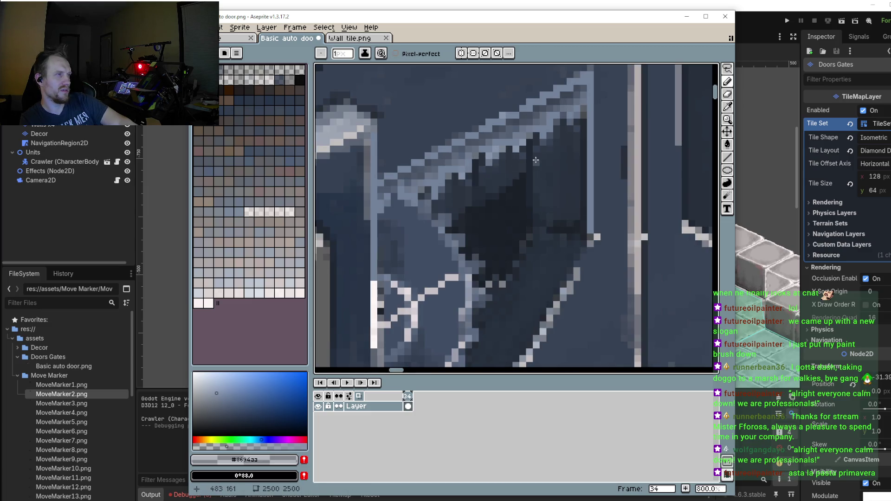
scroll(536, 161, up, 3)
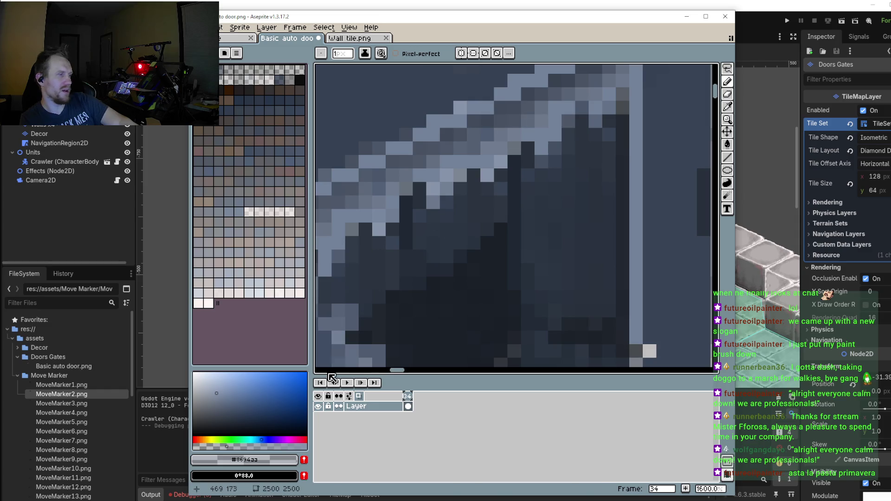
click(209, 447)
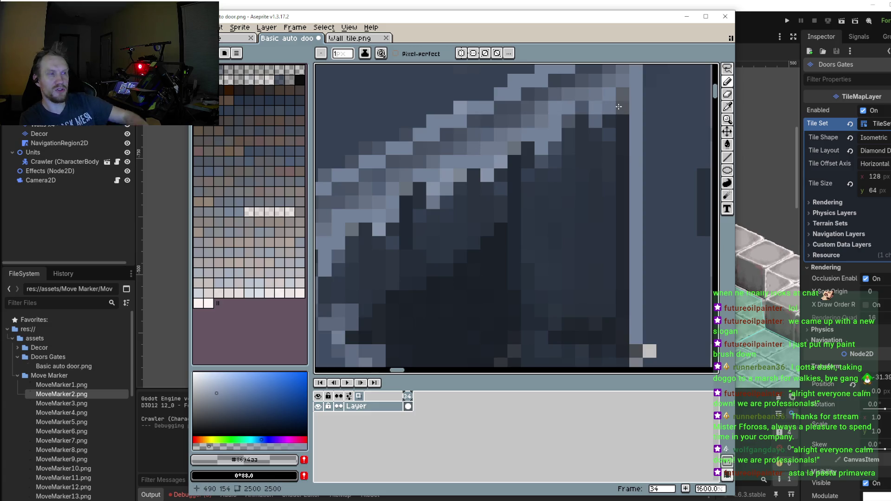
scroll(612, 112, down, 1)
scroll(595, 174, down, 2)
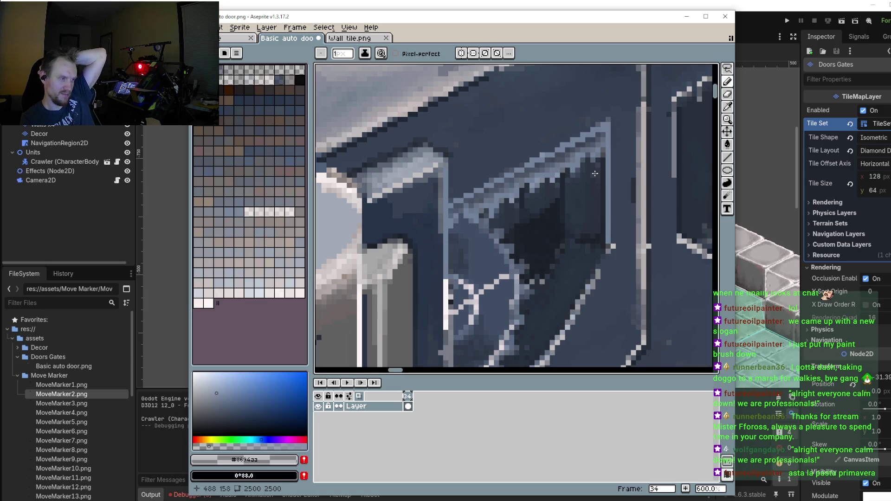
scroll(501, 268, up, 1)
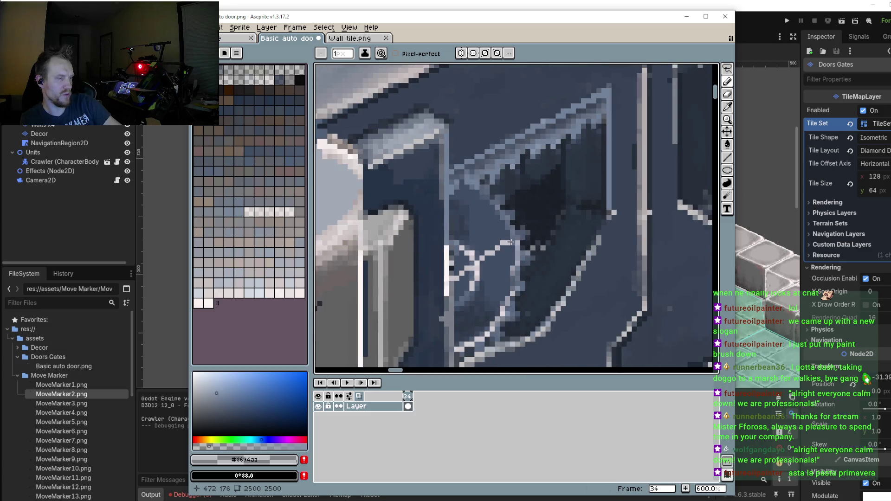
Step: Sample the light blue-grey from the window line, adjust its transparency, and lighten pixels near the line
scroll(501, 268, up, 2)
key(i)
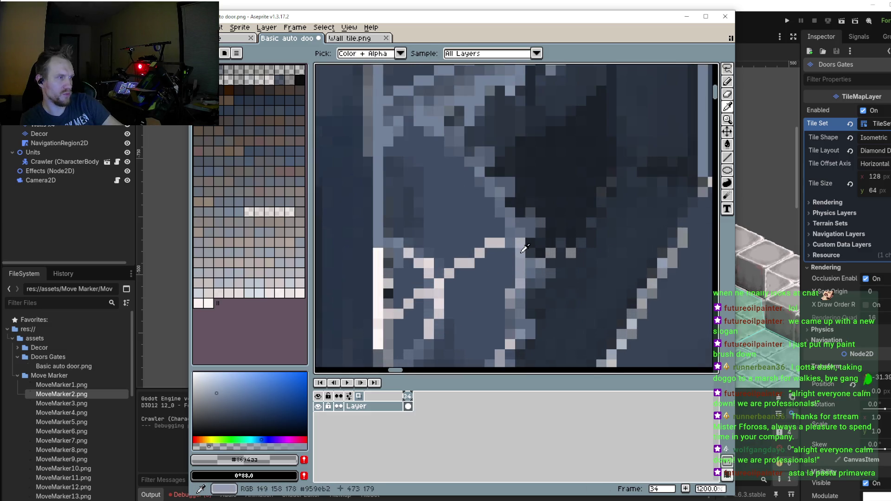
click(506, 279)
click(226, 446)
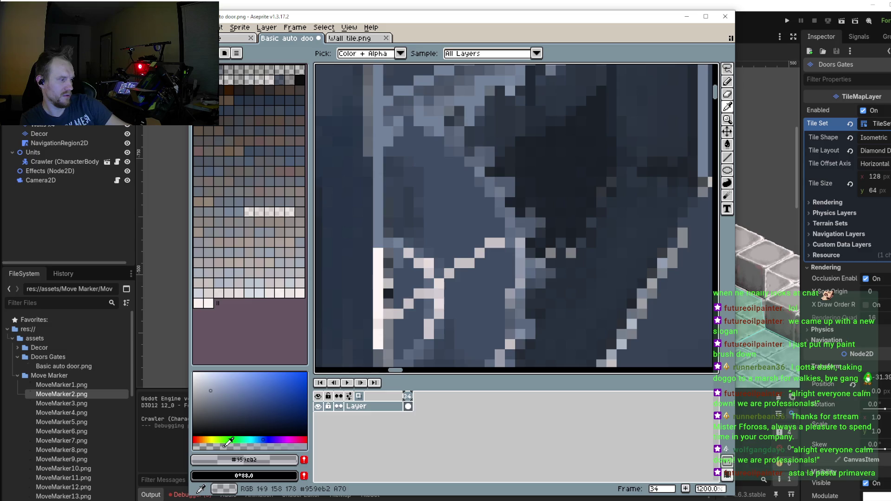
key(b)
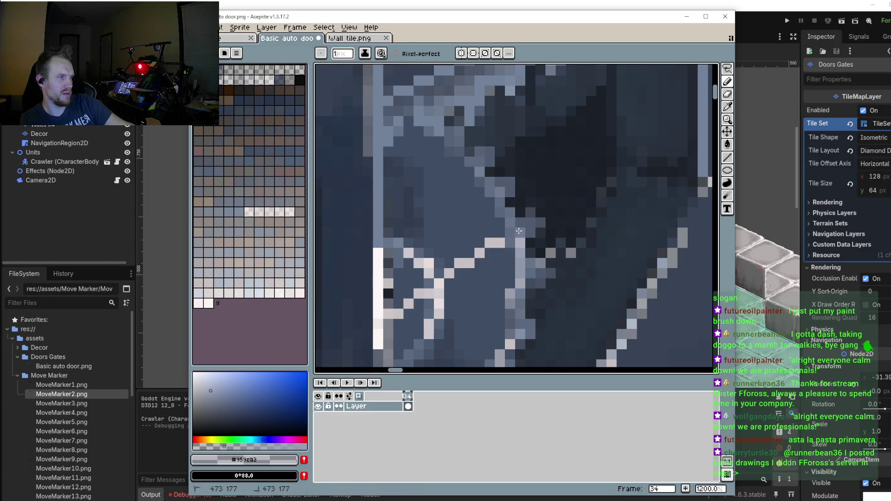
click(522, 223)
click(523, 223)
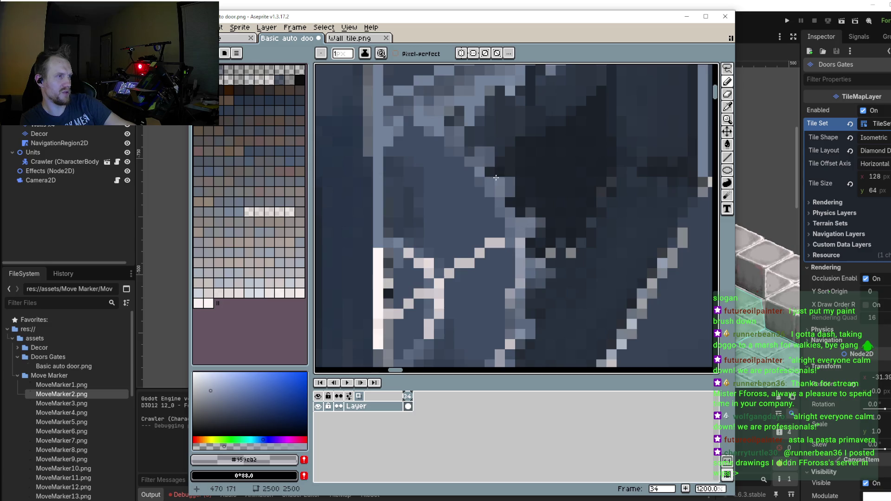
click(479, 162)
click(489, 156)
click(451, 132)
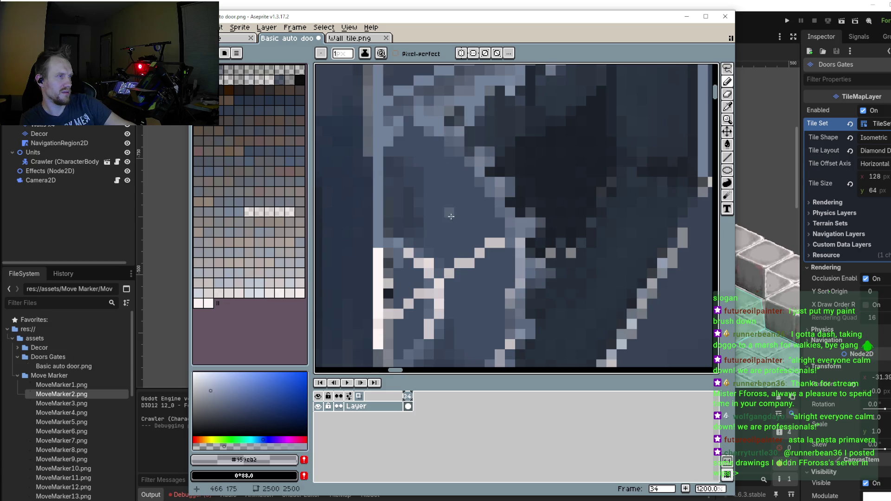
Step: Pick dark navy from the door panel and paint over stray light pixels
scroll(503, 295, down, 3)
scroll(501, 297, up, 1)
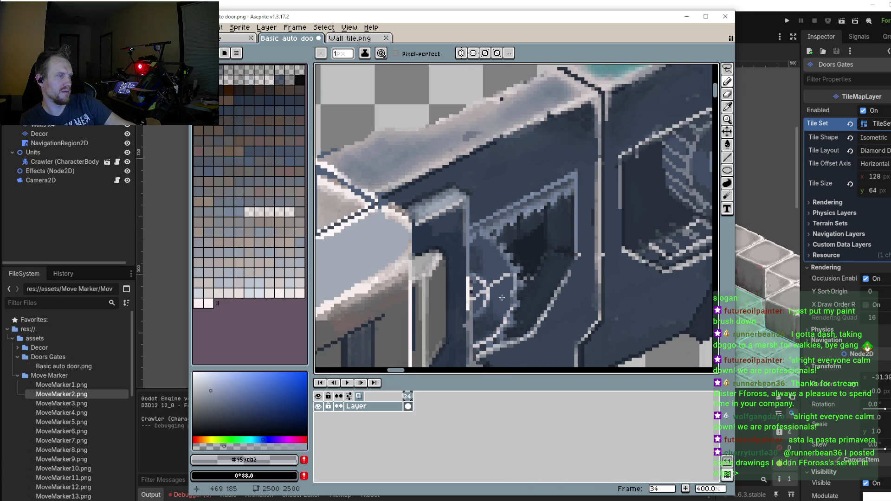
scroll(501, 298, up, 1)
alt+click(501, 279)
drag(512, 251, 500, 263)
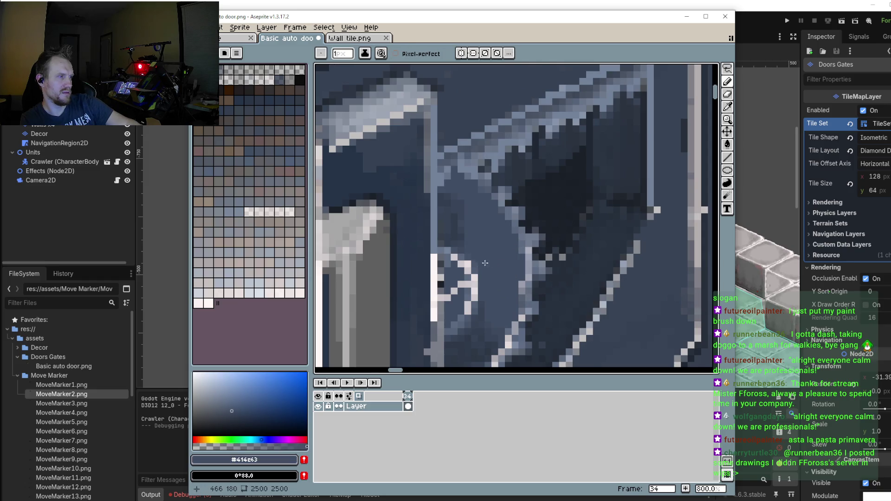
scroll(530, 258, up, 2)
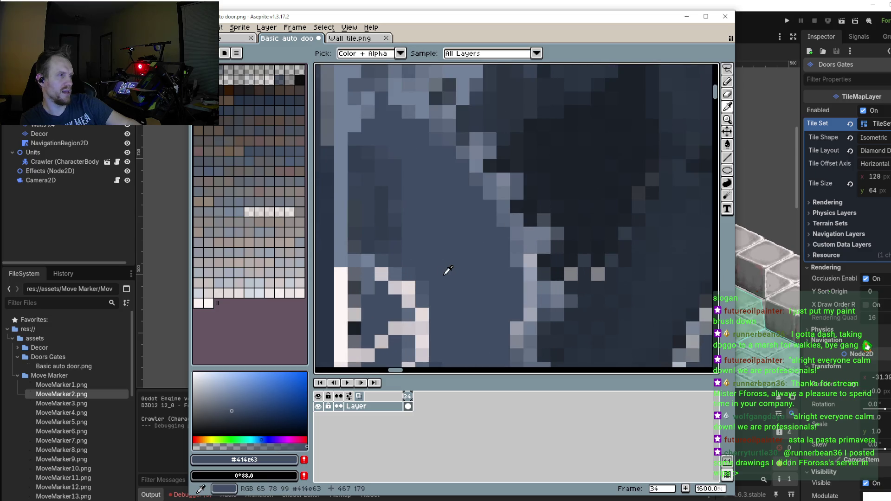
scroll(425, 248, up, 1)
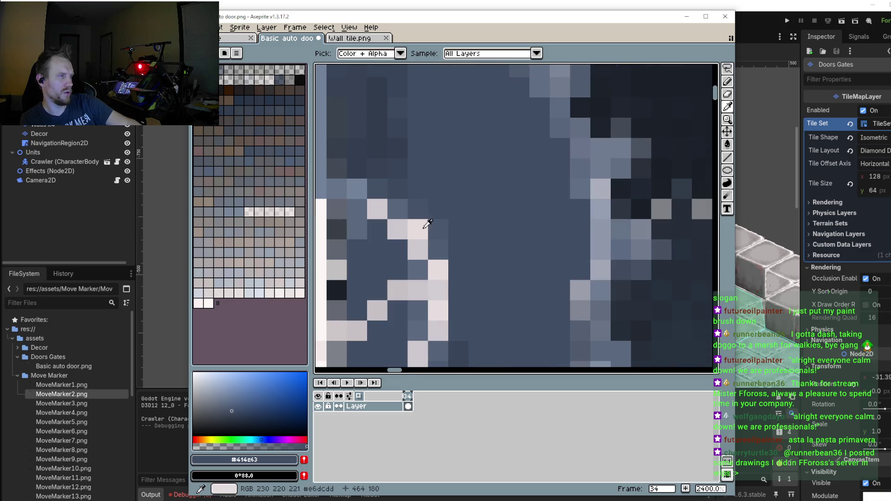
Step: Pick the dark blue beside the frame bars and darken the light pixel columns and stray pixels
alt+click(430, 244)
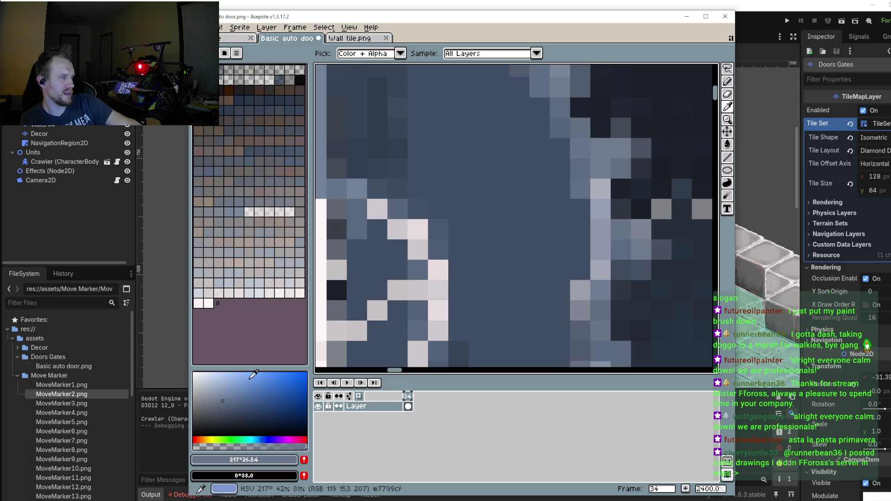
drag(430, 244, 438, 330)
click(397, 290)
scroll(408, 260, down, 3)
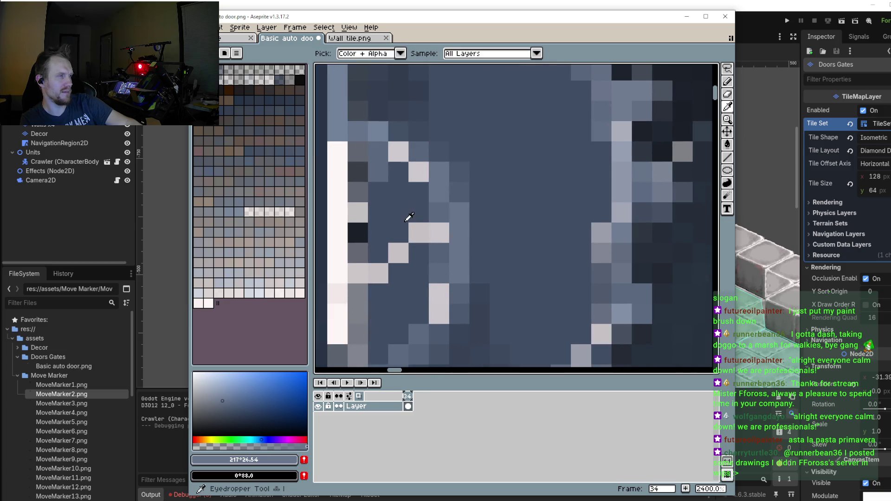
alt+click(413, 249)
drag(412, 250, 376, 275)
scroll(372, 260, down, 4)
scroll(367, 242, up, 2)
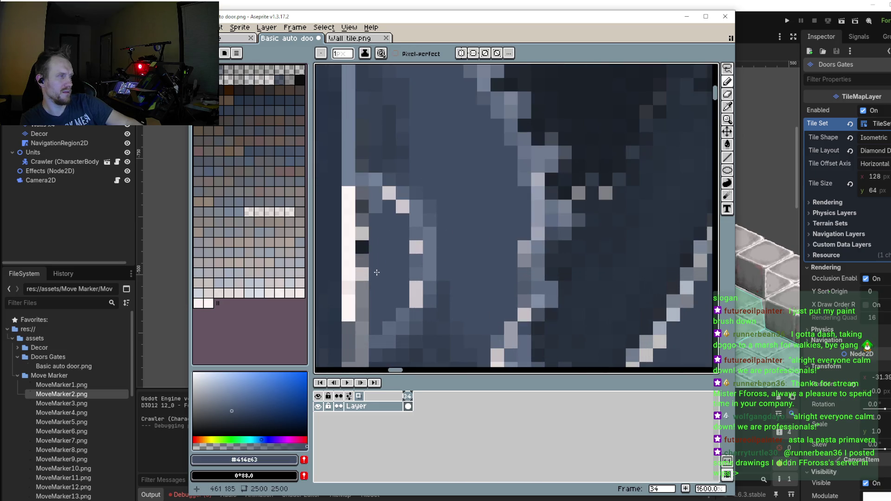
drag(363, 229, 365, 316)
drag(365, 227, 364, 195)
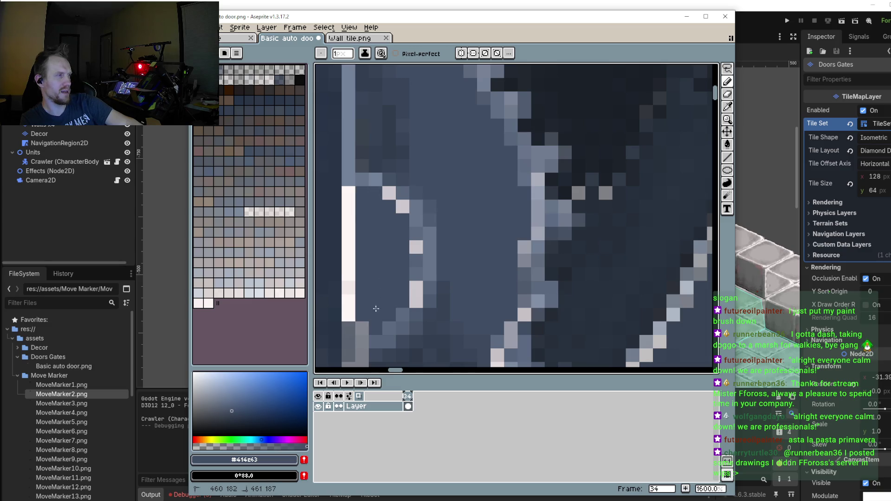
Step: Paint over the remaining light grey column and a short vertical run with dark blue
scroll(372, 266, down, 5)
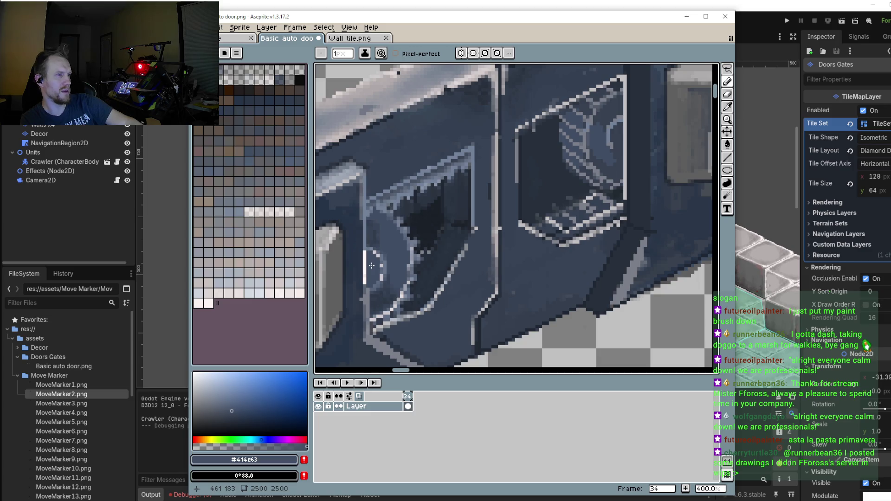
scroll(372, 265, up, 3)
scroll(372, 266, up, 2)
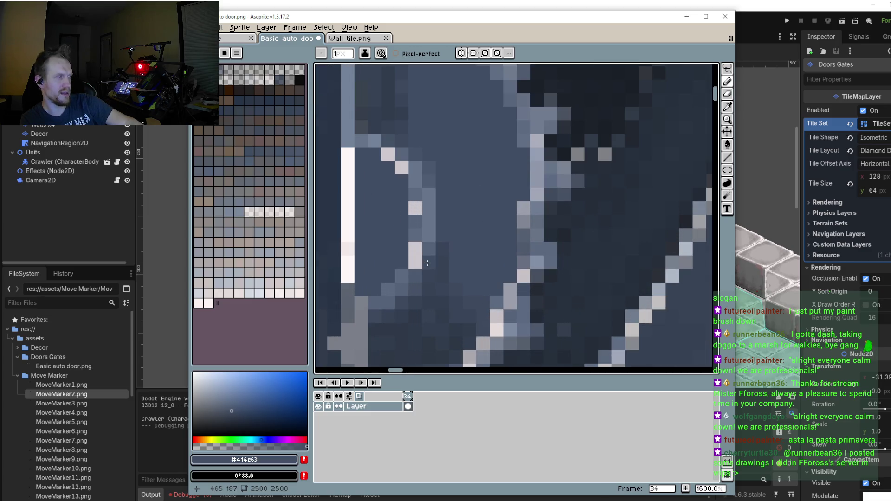
mouse_move(415, 257)
mouse_down()
mouse_move(410, 196)
mouse_move(389, 155)
mouse_up()
scroll(367, 197, down, 4)
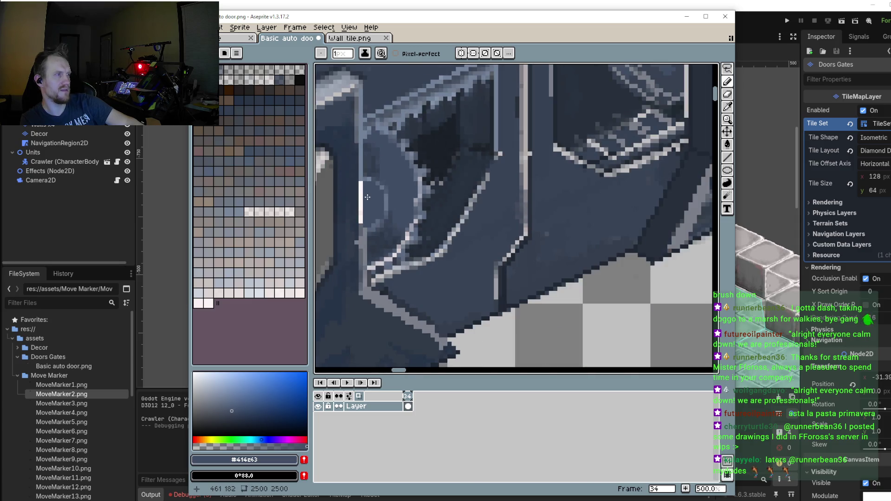
scroll(367, 197, down, 1)
scroll(369, 222, up, 2)
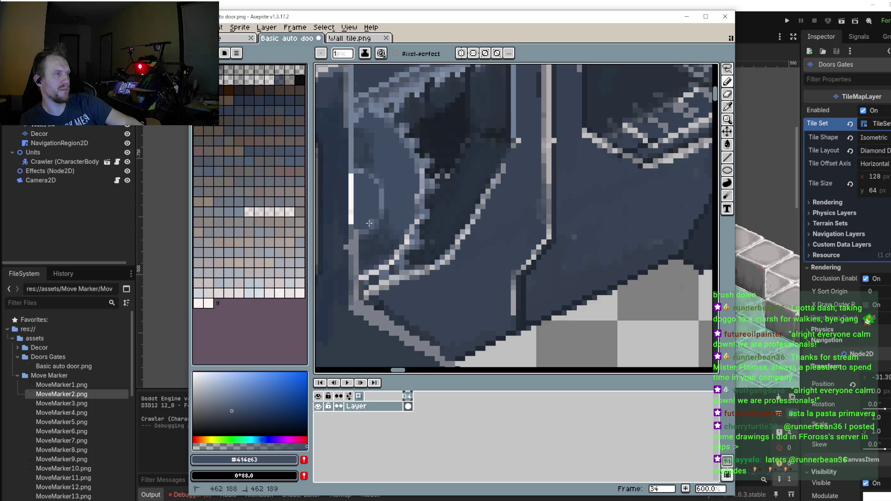
drag(353, 266, 384, 226)
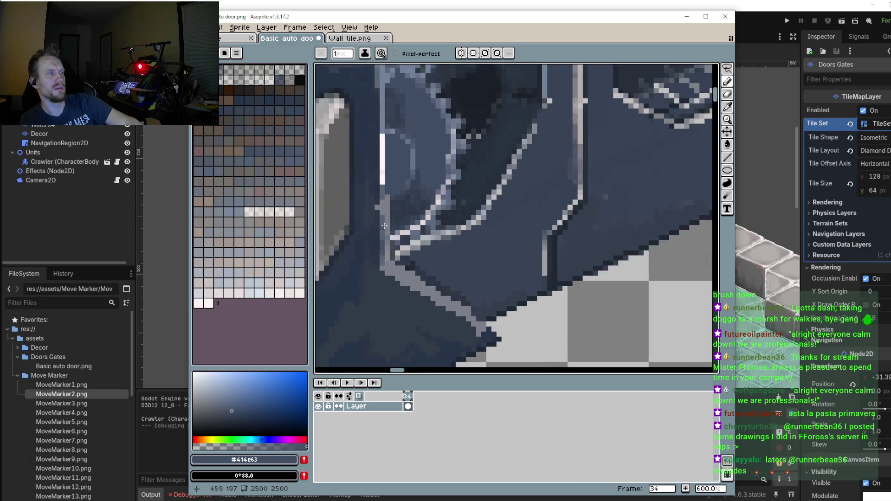
scroll(384, 226, up, 4)
drag(394, 162, 394, 233)
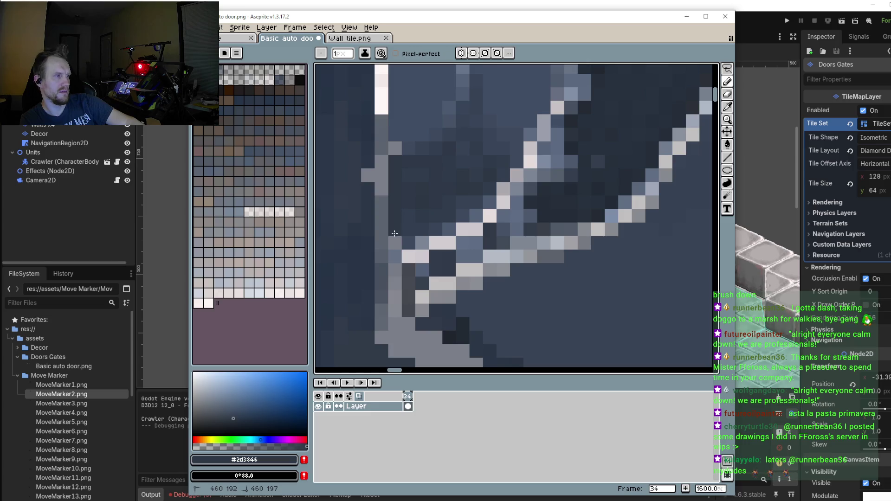
scroll(394, 159, down, 3)
scroll(394, 159, up, 2)
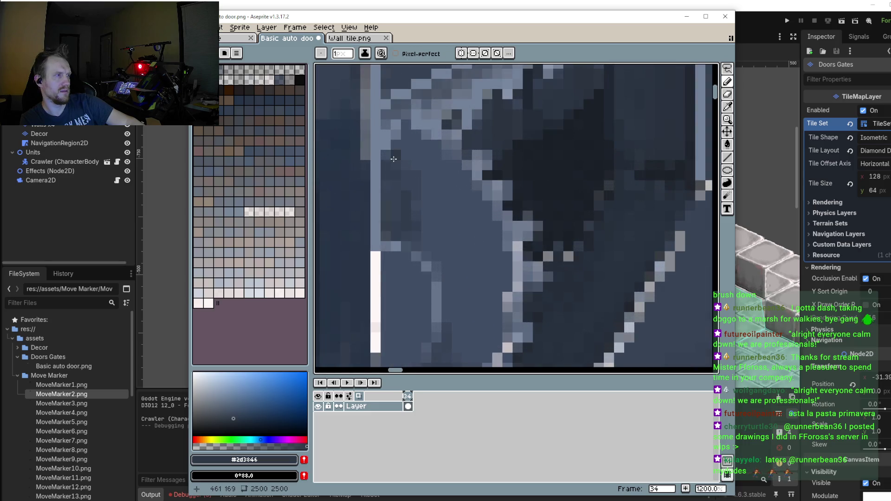
scroll(394, 158, down, 3)
scroll(391, 165, up, 3)
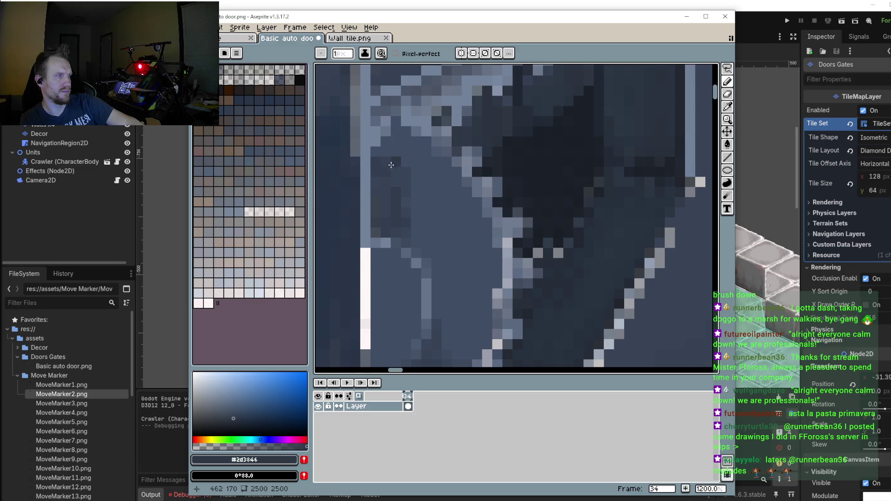
Step: Paint a dark stroke up the panel in #333f50, then extend it downward in #394558
alt+click(378, 155)
drag(378, 155, 397, 138)
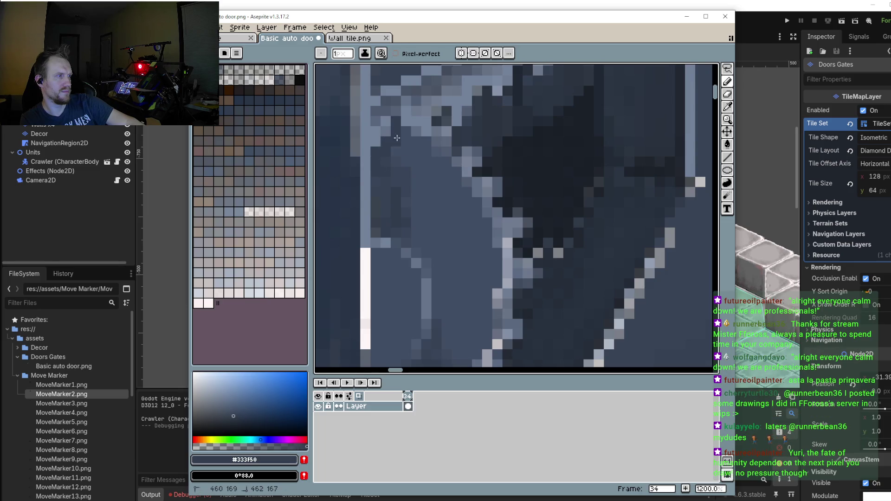
alt+click(411, 172)
drag(400, 140, 411, 198)
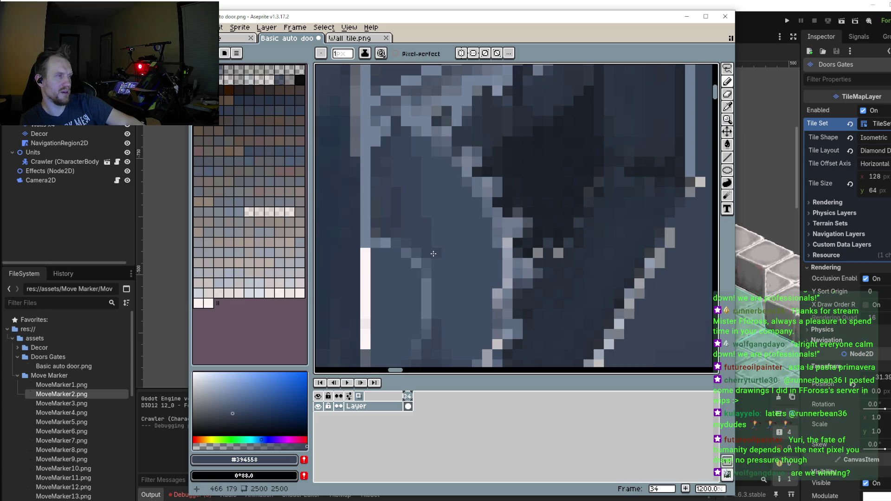
scroll(424, 244, down, 4)
scroll(437, 274, up, 2)
scroll(370, 232, up, 3)
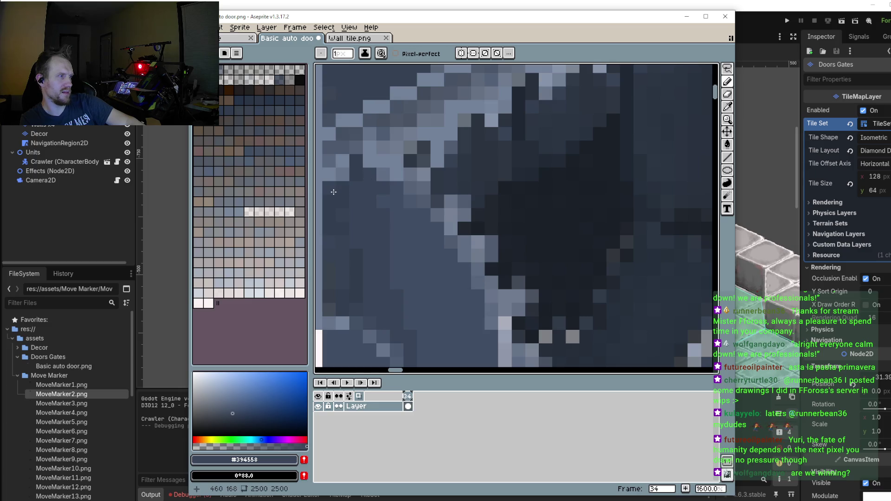
Step: Extend the dark shading on the door panel with a row of pixels and a few touch-ups
scroll(359, 228, down, 3)
scroll(365, 201, up, 1)
scroll(371, 216, down, 1)
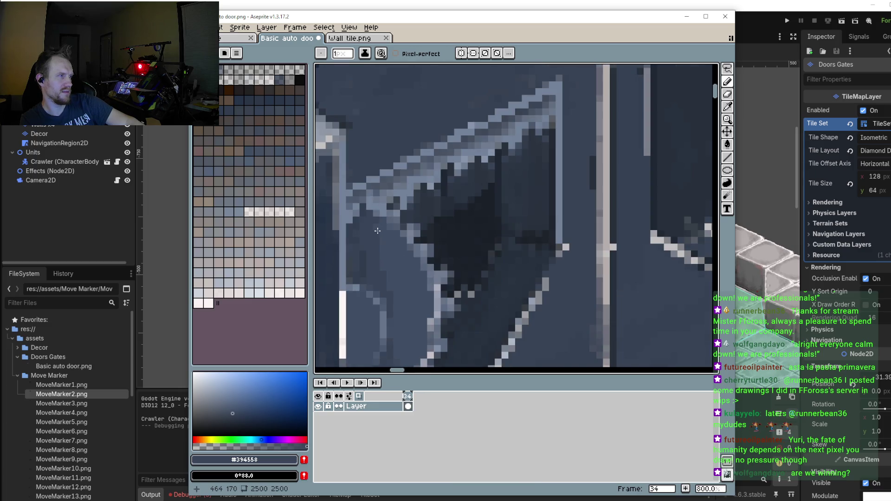
scroll(377, 231, down, 1)
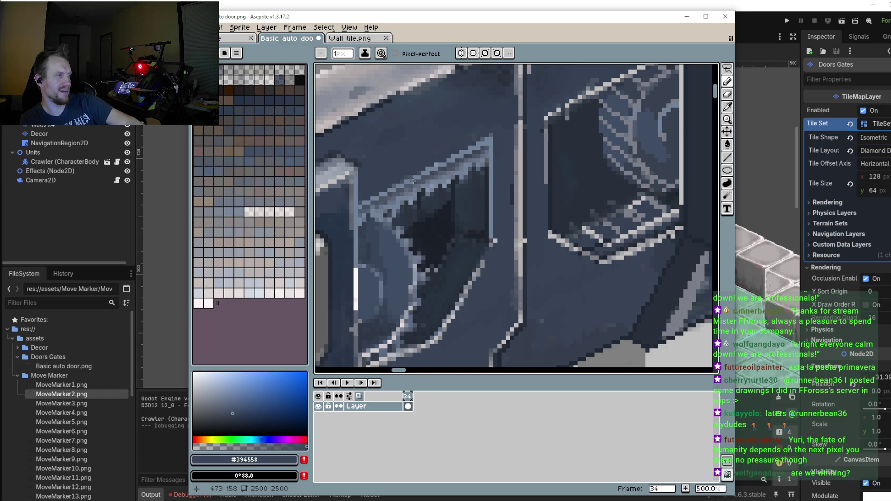
scroll(392, 260, up, 2)
scroll(389, 251, up, 2)
scroll(390, 251, up, 3)
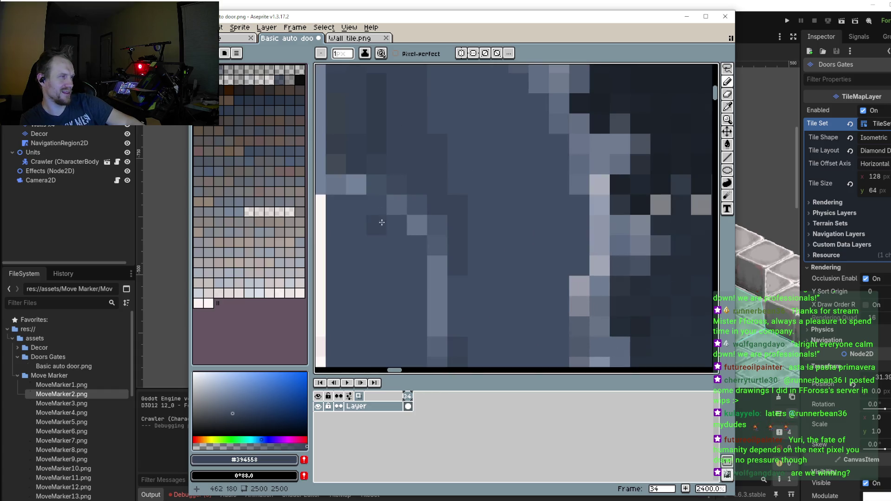
drag(397, 245, 413, 266)
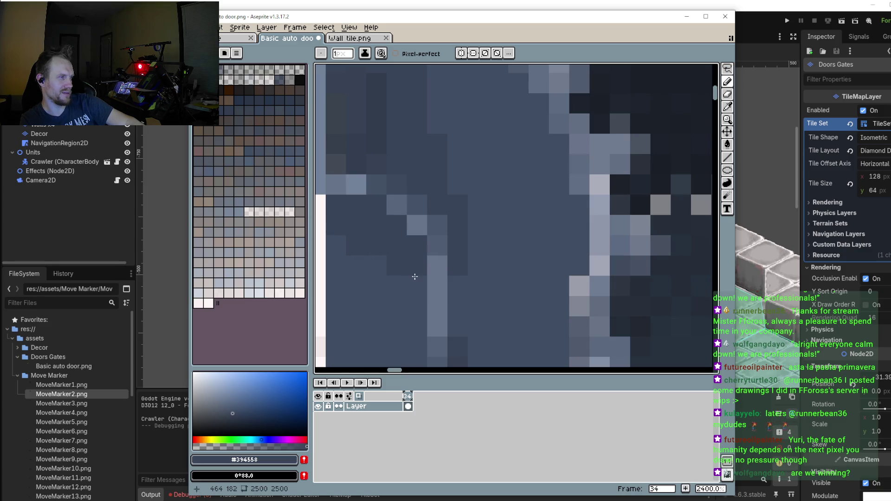
scroll(336, 248, down, 2)
scroll(336, 247, up, 2)
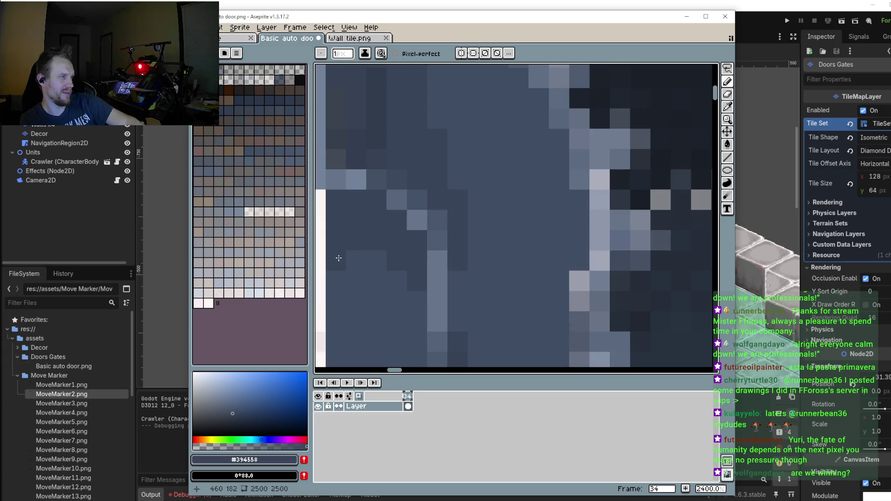
drag(408, 289, 384, 256)
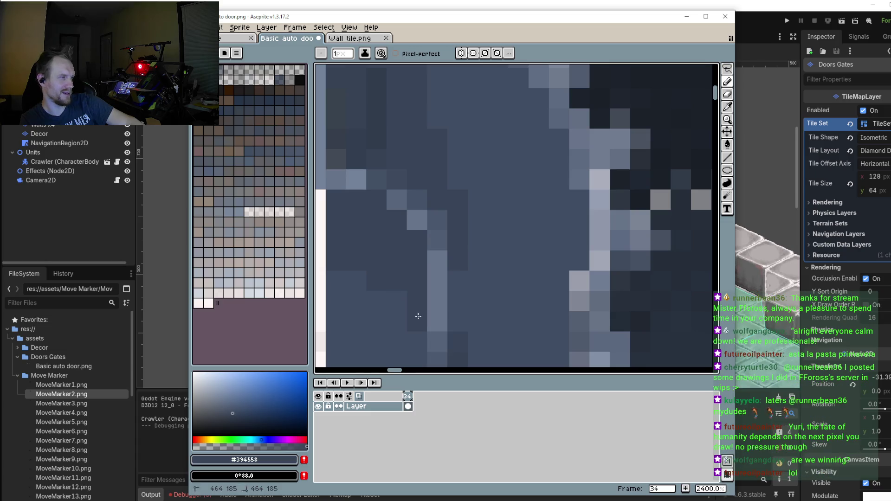
scroll(458, 277, down, 2)
scroll(451, 195, up, 2)
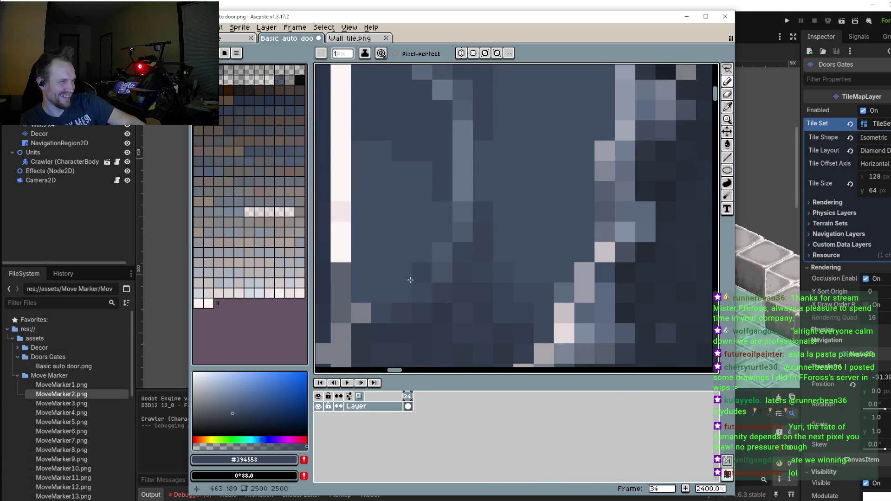
Step: Eyedrop the grey-blue #67758b from the door's window area as the drawing colour
key(i)
click(467, 129)
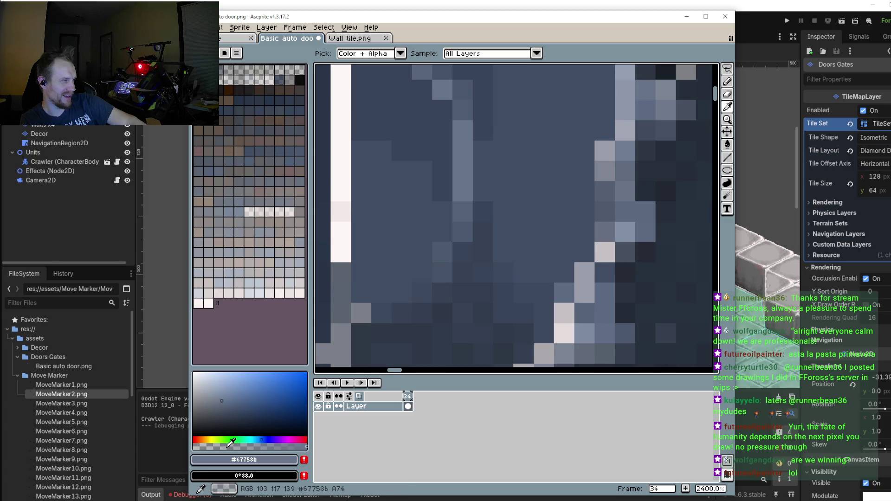
key(b)
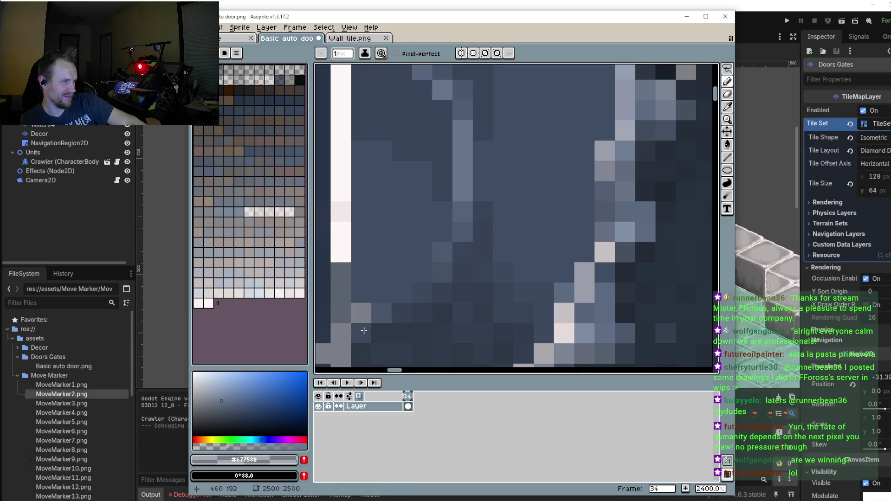
scroll(418, 288, down, 2)
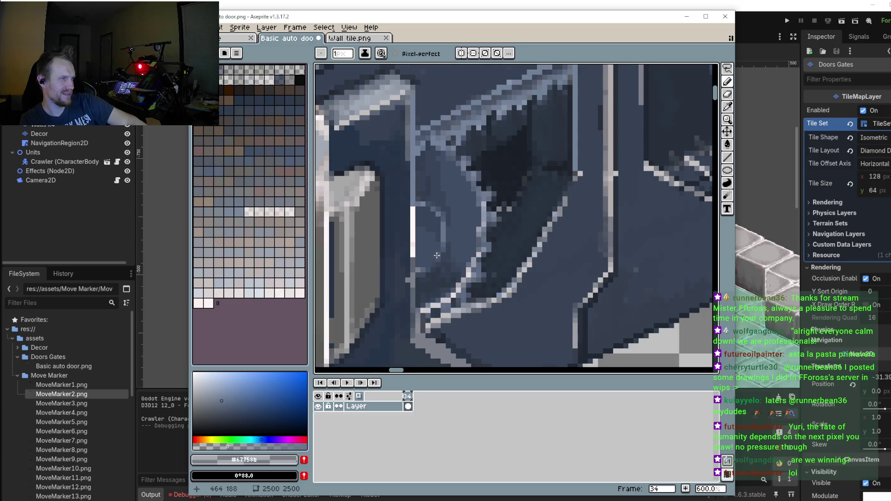
scroll(430, 278, up, 1)
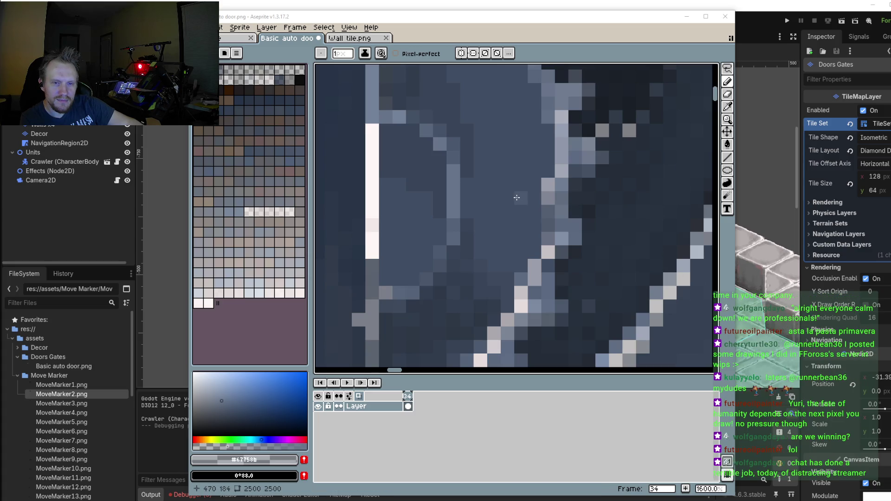
Step: Sample blue-grey #738299 and paint a light highlight line along the door edge
scroll(465, 208, down, 3)
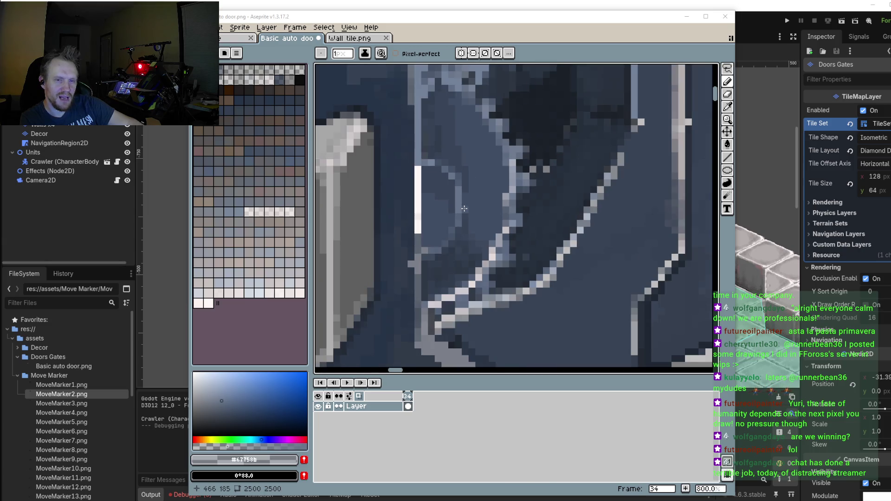
scroll(464, 208, down, 3)
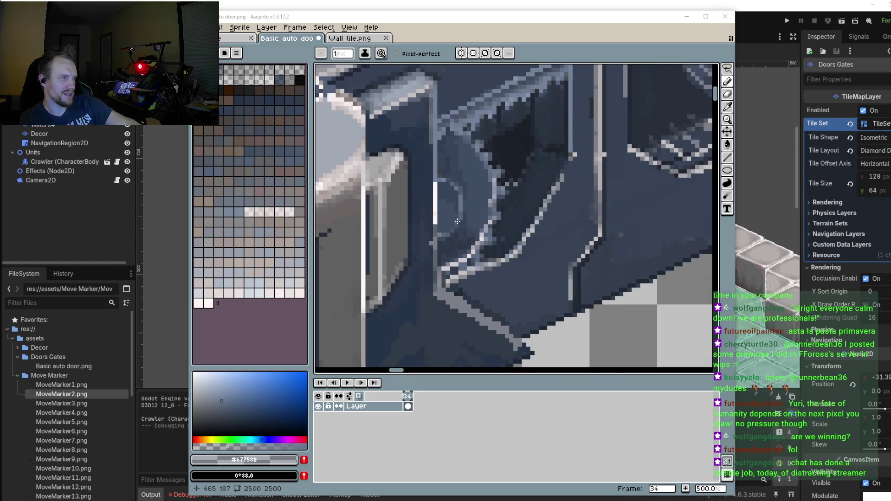
scroll(465, 228, up, 3)
scroll(466, 244, up, 3)
scroll(467, 245, down, 5)
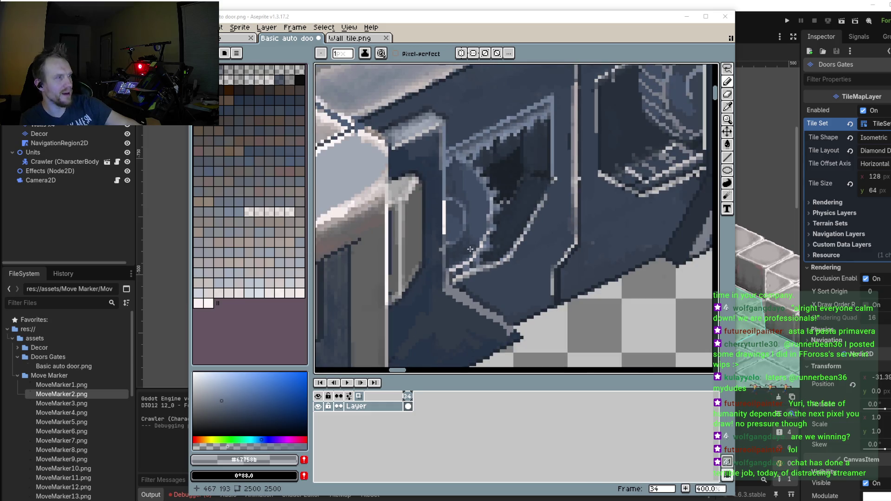
scroll(459, 184, up, 2)
scroll(459, 184, up, 5)
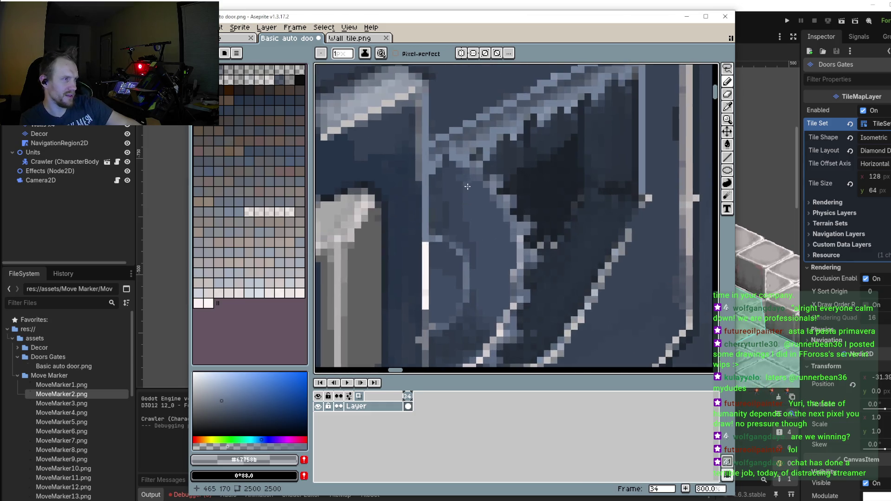
key(i)
click(458, 122)
key(b)
mouse_move(455, 141)
mouse_down()
mouse_move(391, 118)
mouse_move(434, 123)
mouse_up()
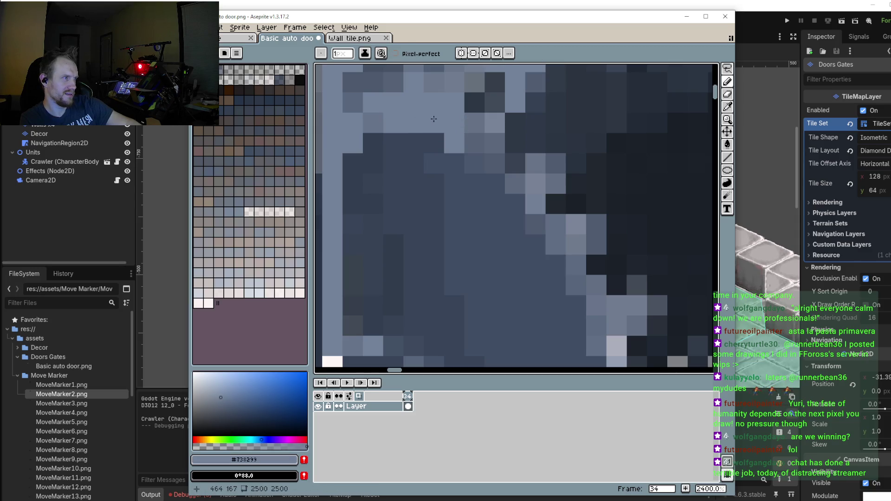
Step: Sample dark slate #2b333f and darken the stray pixel on the window recess edge
scroll(464, 135, down, 4)
scroll(484, 137, up, 2)
key(i)
click(482, 140)
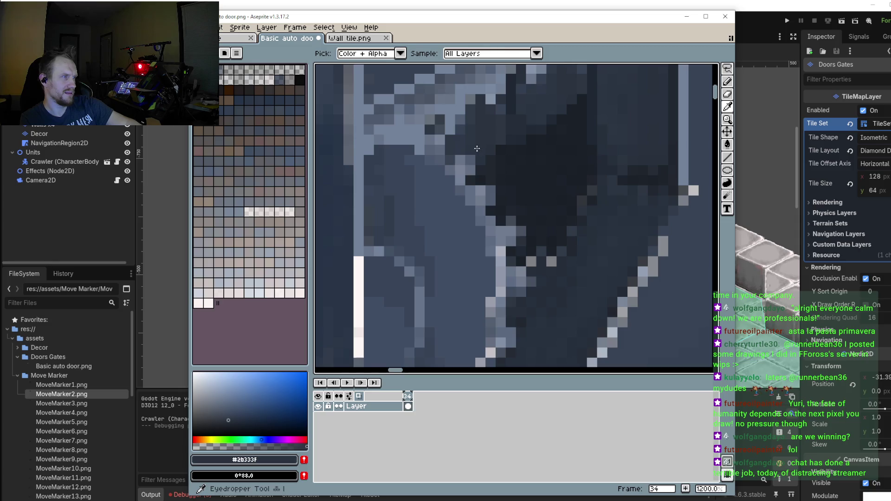
key(b)
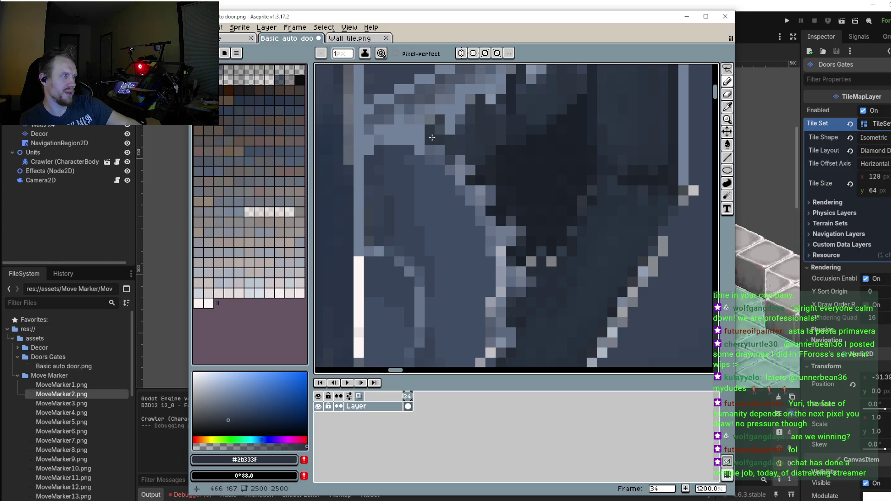
click(421, 134)
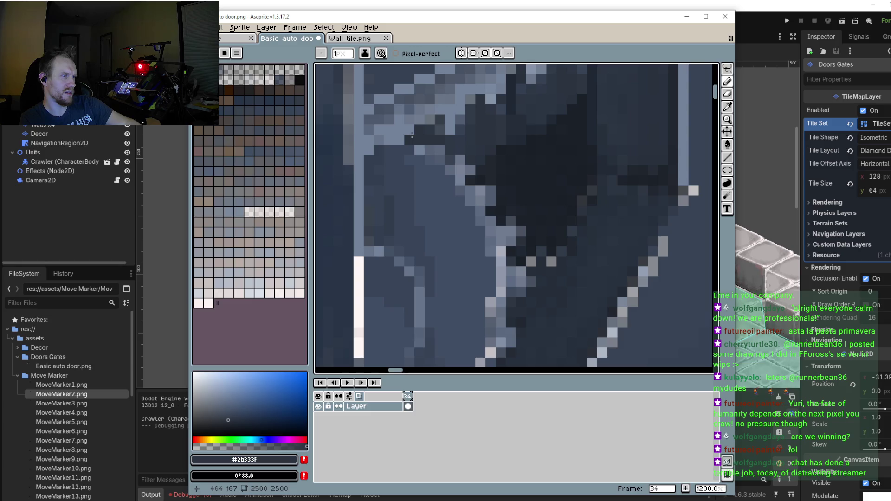
Step: Zoom out to check the whole door sprite
scroll(552, 199, down, 5)
scroll(564, 178, up, 2)
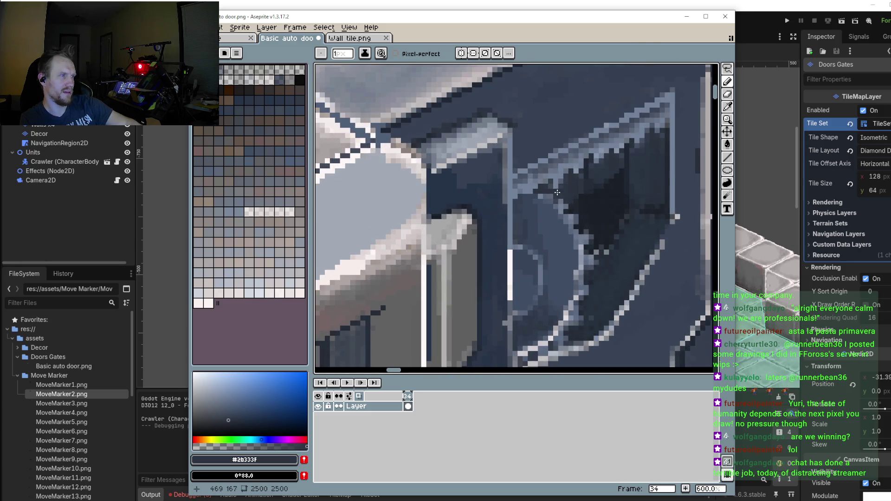
scroll(549, 197, up, 2)
scroll(608, 225, down, 4)
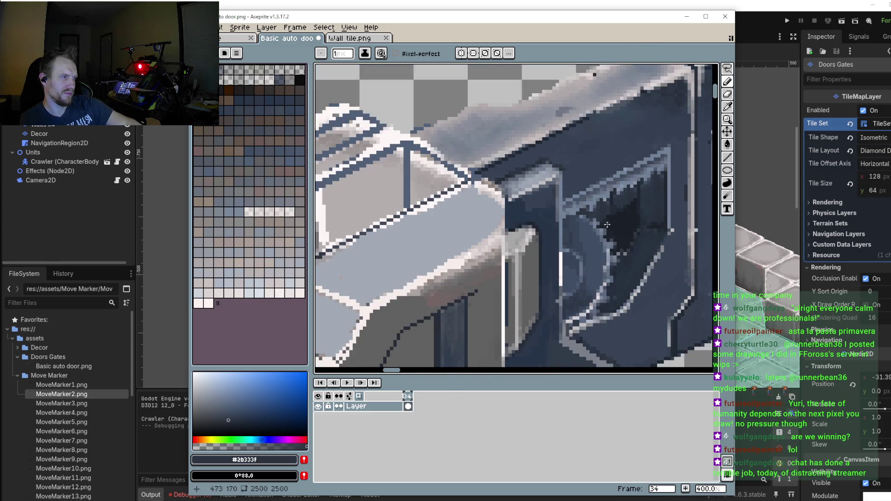
scroll(586, 223, up, 2)
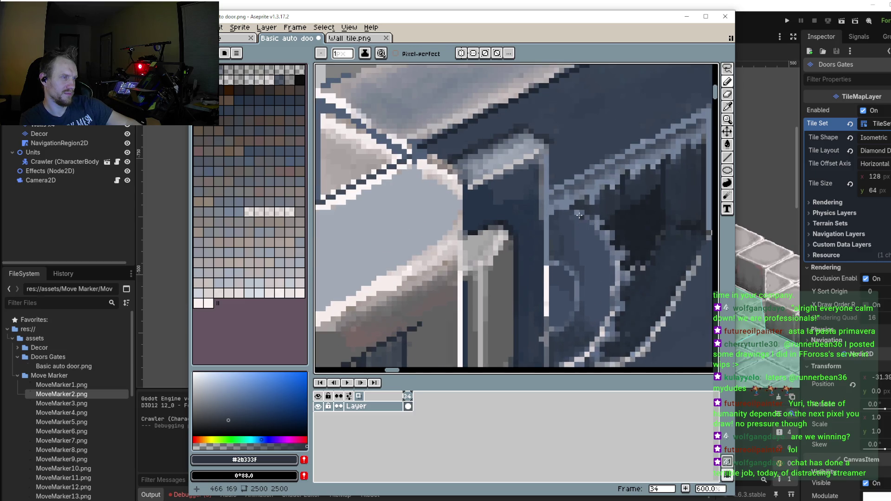
scroll(580, 215, up, 3)
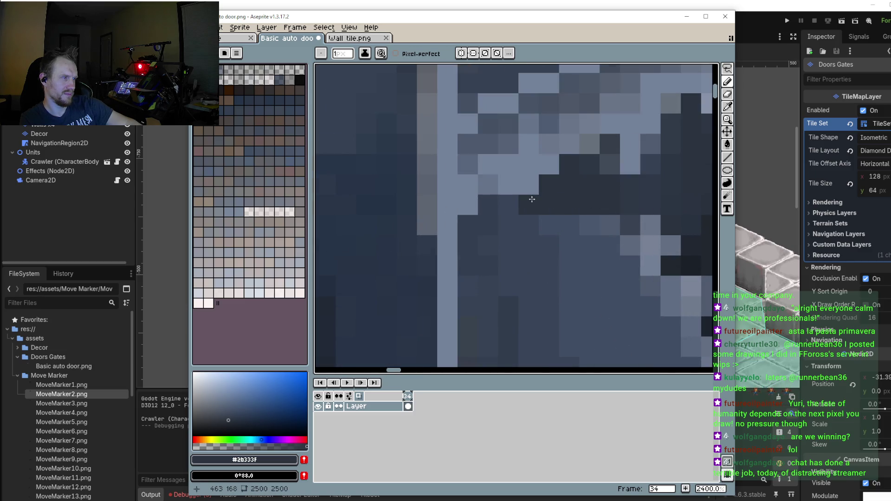
scroll(618, 222, down, 5)
scroll(601, 226, up, 5)
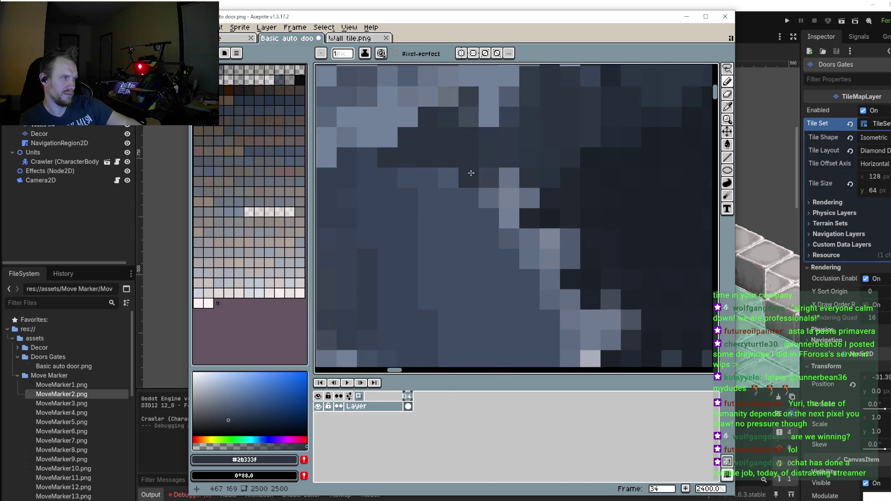
scroll(528, 198, down, 2)
scroll(538, 193, down, 2)
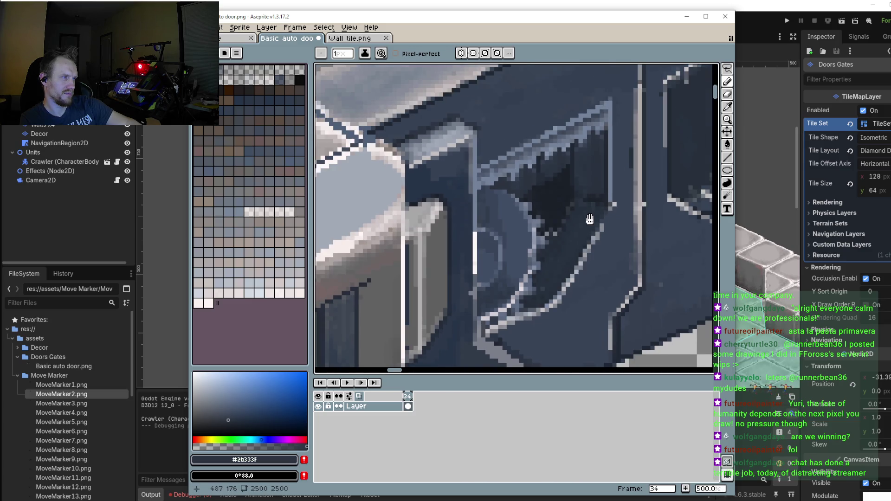
scroll(553, 186, down, 2)
scroll(563, 181, down, 2)
Step: Pan and zoom the canvas onto the door's central window recess
drag(563, 181, 551, 194)
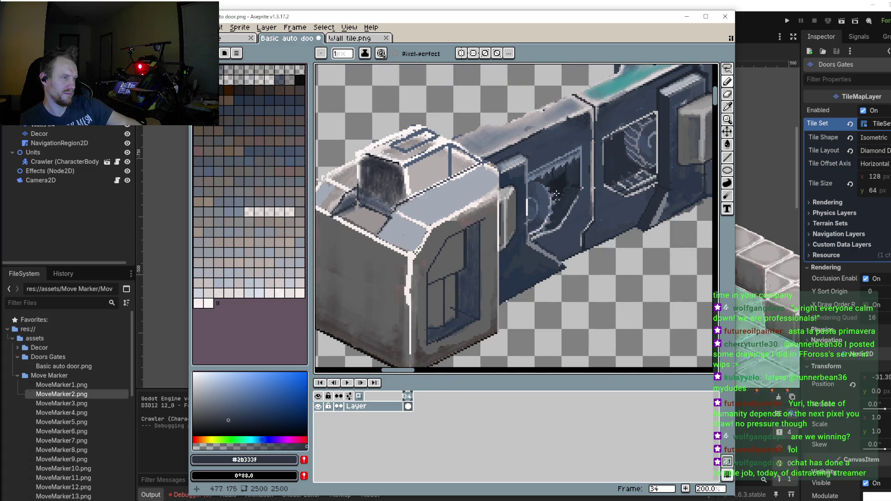
scroll(535, 185, up, 4)
scroll(546, 173, up, 3)
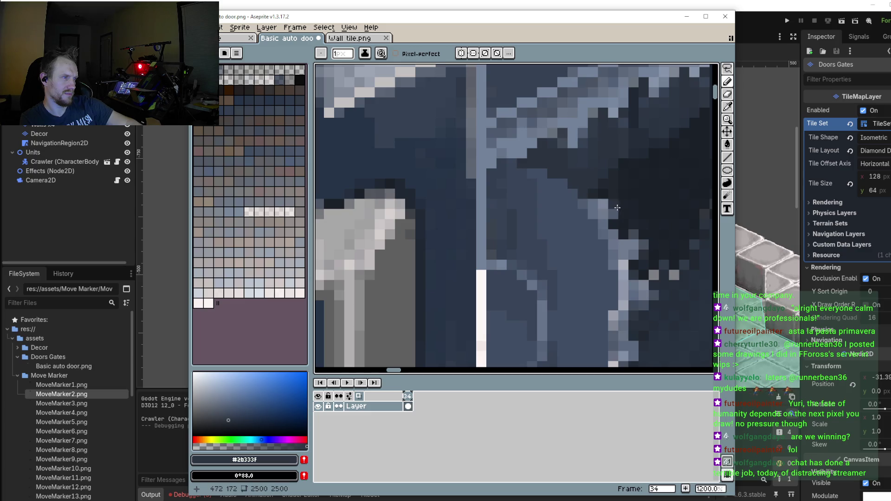
key(2)
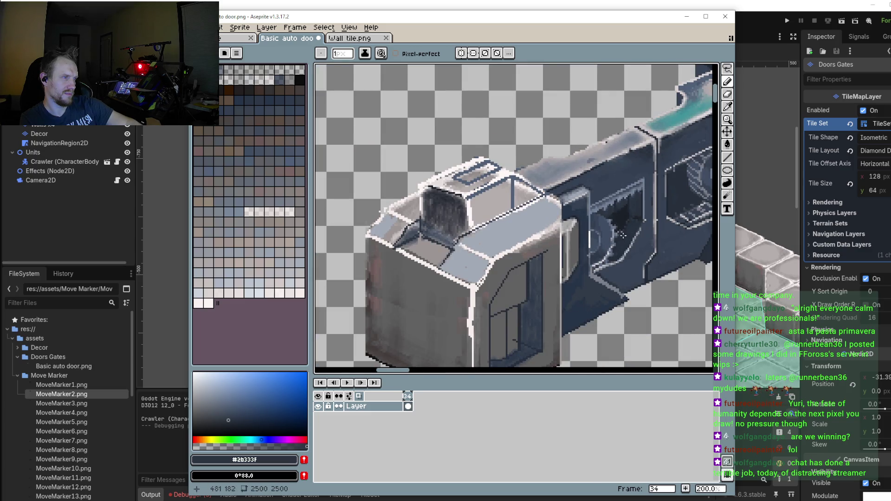
drag(623, 235, 563, 237)
scroll(546, 238, up, 1)
scroll(538, 234, up, 1)
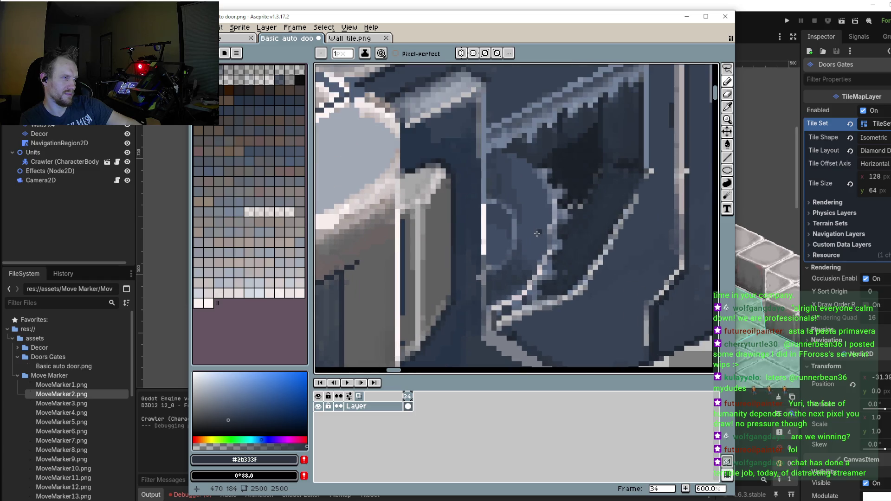
scroll(515, 174, up, 2)
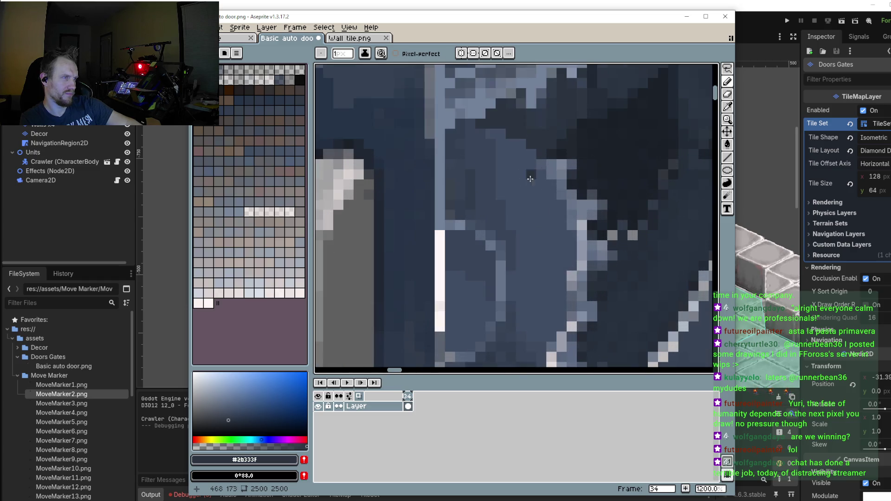
Step: Sample blue-grey #606c85 and paint a stepped light edge up-left along the window rim
alt+click(555, 159)
click(521, 144)
click(511, 144)
click(502, 133)
click(492, 133)
click(481, 134)
click(471, 125)
click(460, 124)
scroll(498, 179, down, 1)
scroll(498, 180, down, 2)
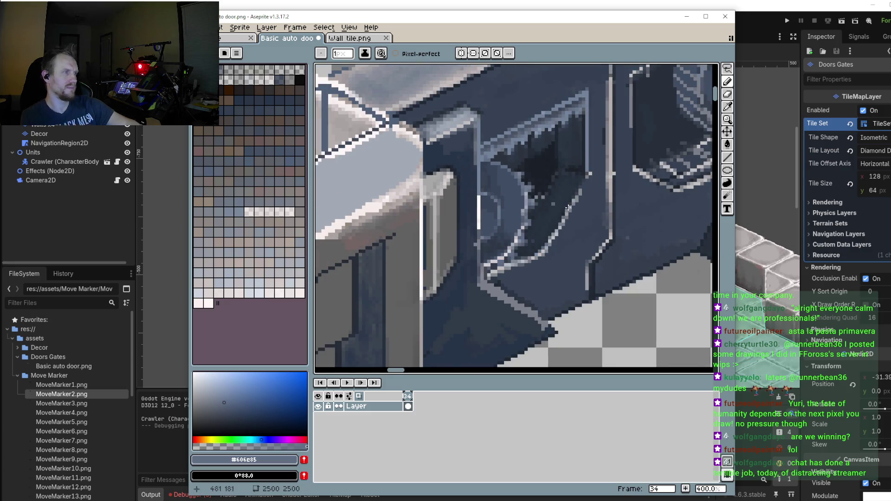
scroll(507, 210, down, 1)
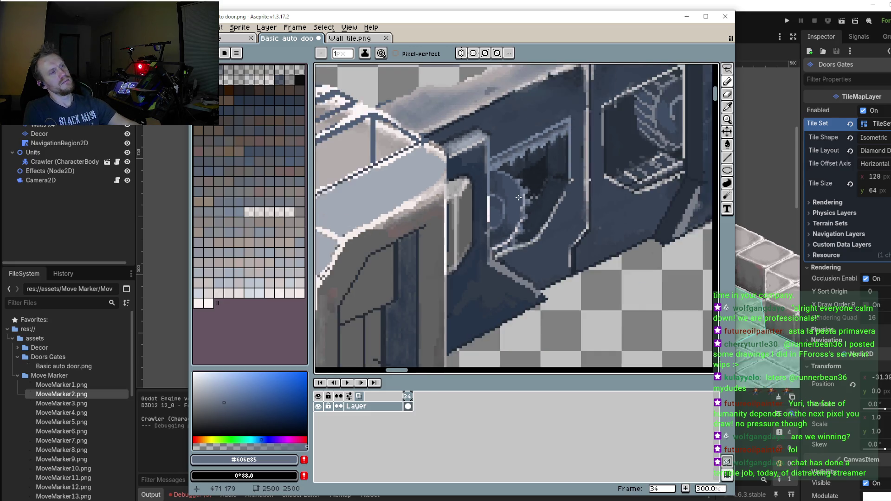
scroll(519, 198, down, 1)
scroll(518, 178, up, 1)
scroll(517, 180, up, 1)
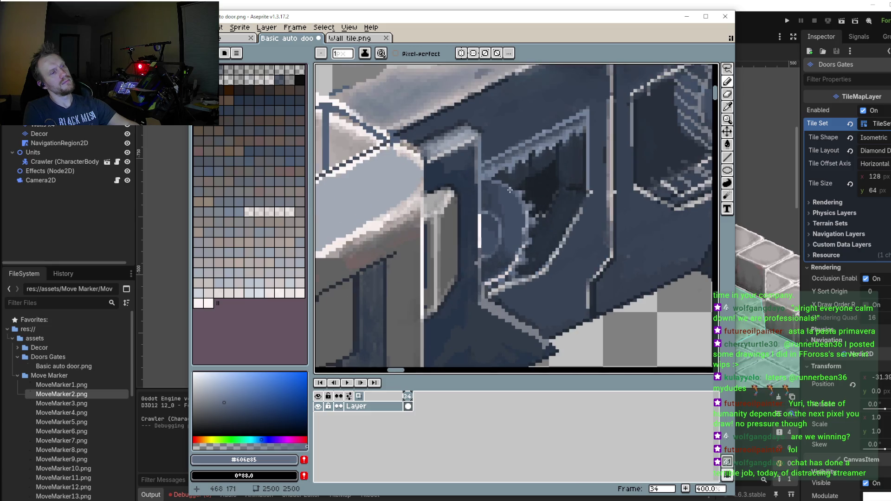
scroll(517, 181, up, 1)
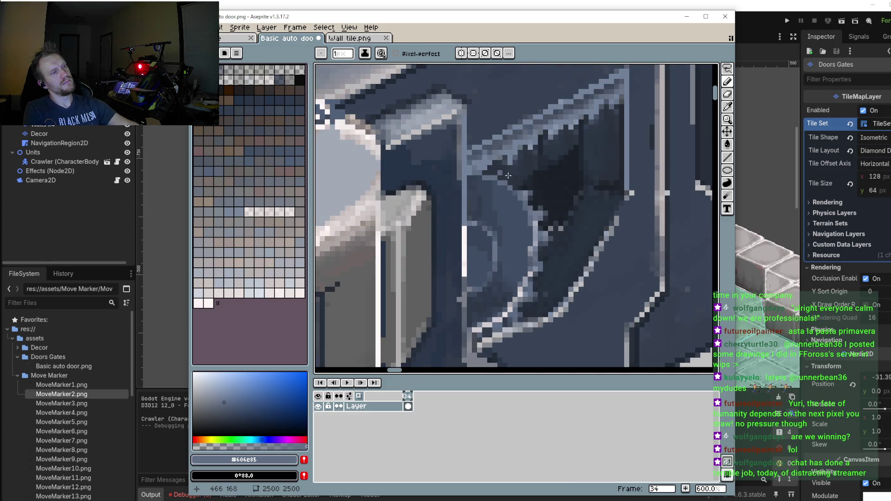
scroll(518, 173, down, 3)
Step: Draw a straight line along the window edge with the Line tool, redoing it once
click(727, 157)
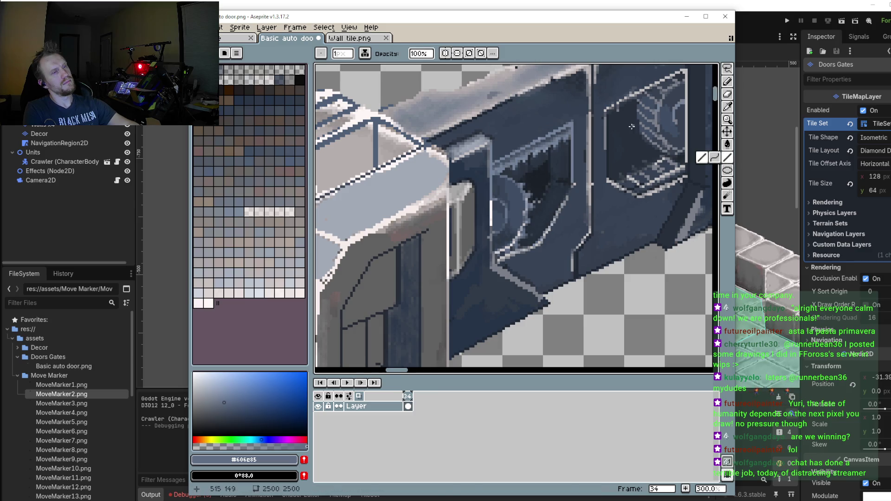
scroll(517, 171, up, 3)
scroll(517, 168, down, 1)
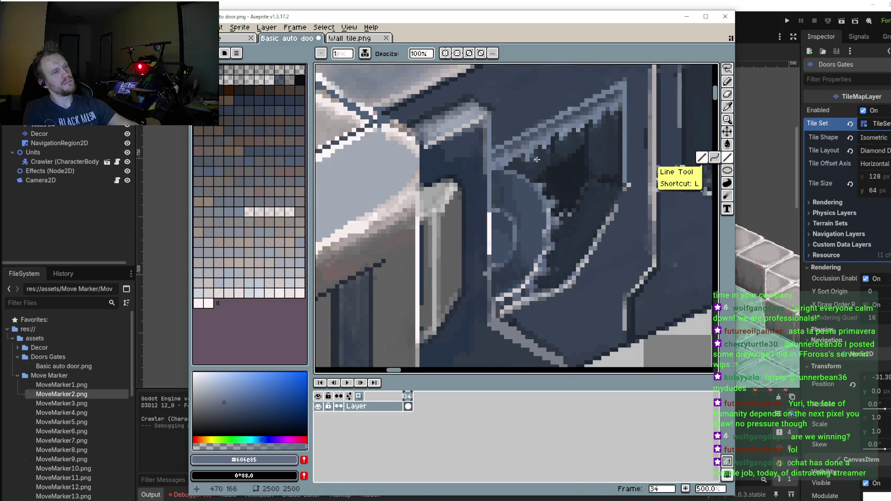
scroll(510, 174, down, 1)
scroll(501, 183, down, 1)
scroll(490, 194, up, 2)
scroll(490, 195, up, 1)
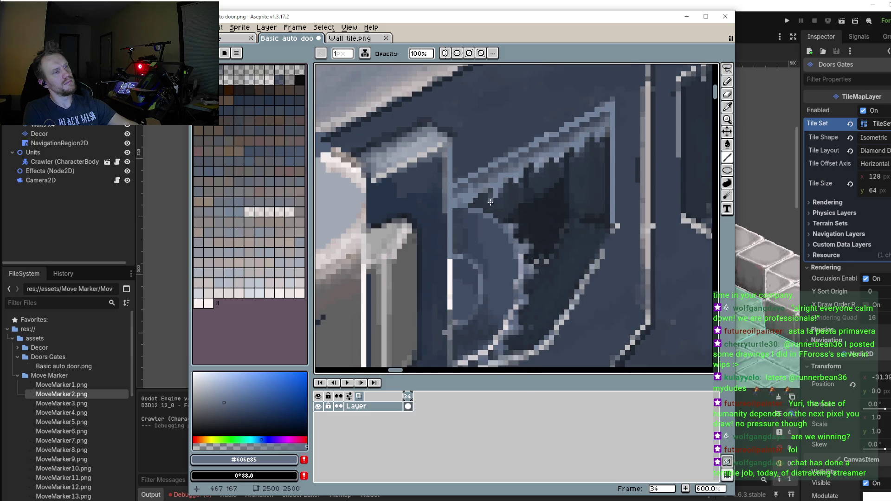
drag(478, 199, 516, 220)
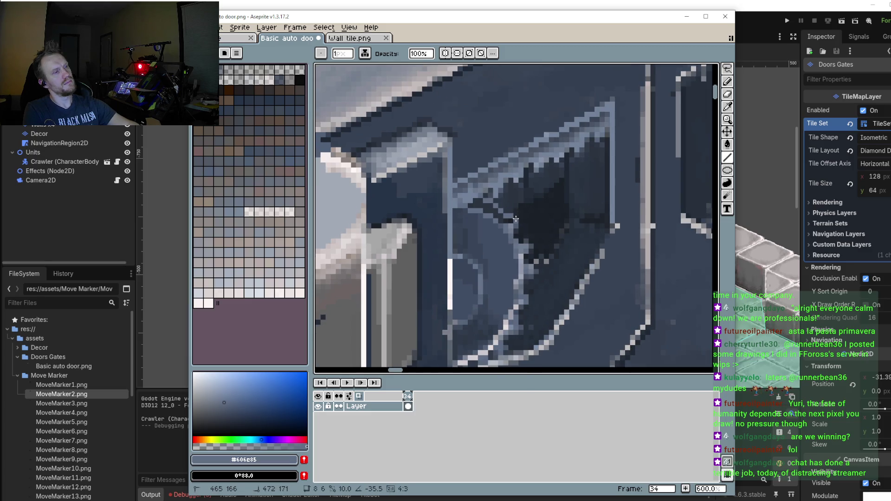
key(ctrl+z)
mouse_move(481, 206)
mouse_down()
mouse_move(519, 220)
mouse_move(484, 206)
mouse_up()
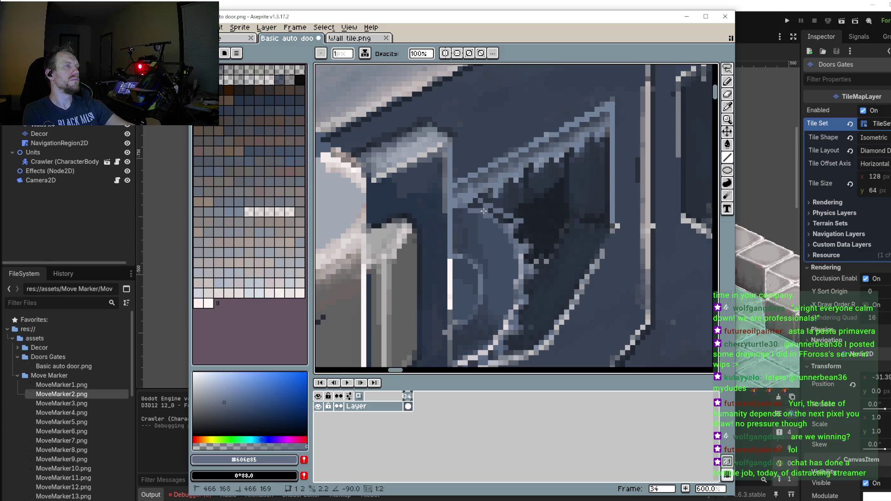
Step: Paint lighter blue-grey pixels and a diagonal highlight along the window's upper rim
scroll(494, 219, up, 3)
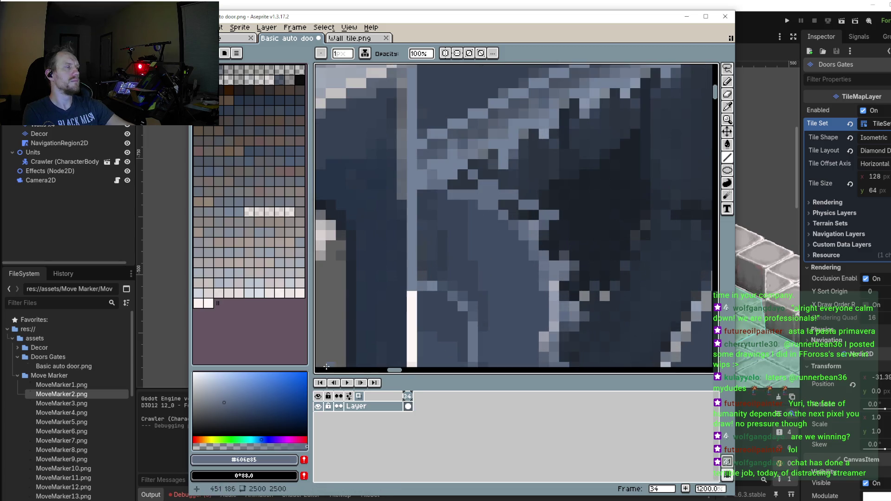
click(215, 385)
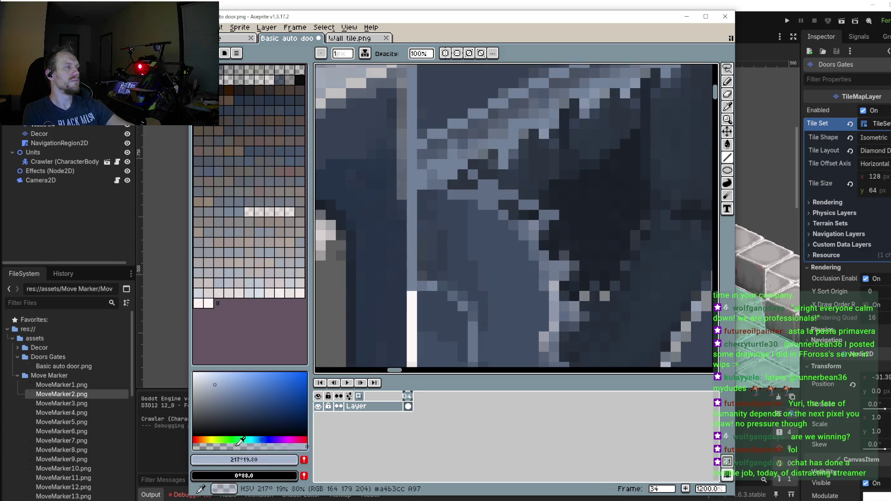
click(482, 195)
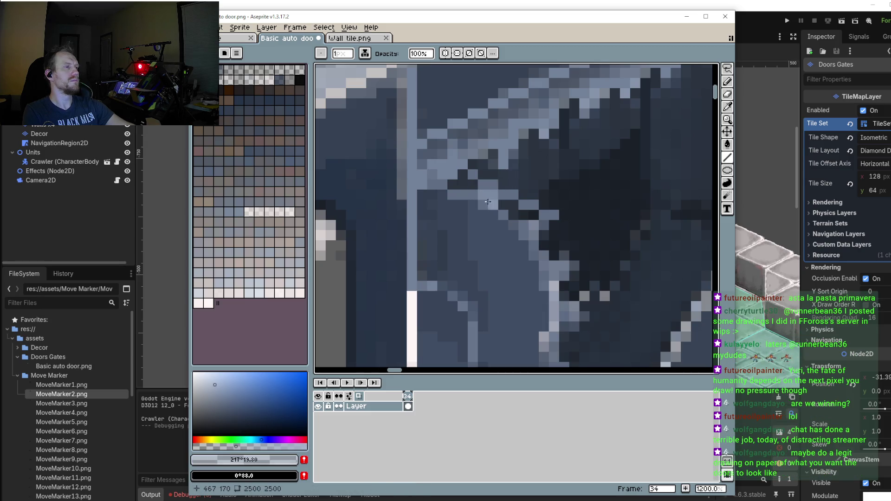
drag(482, 195, 568, 268)
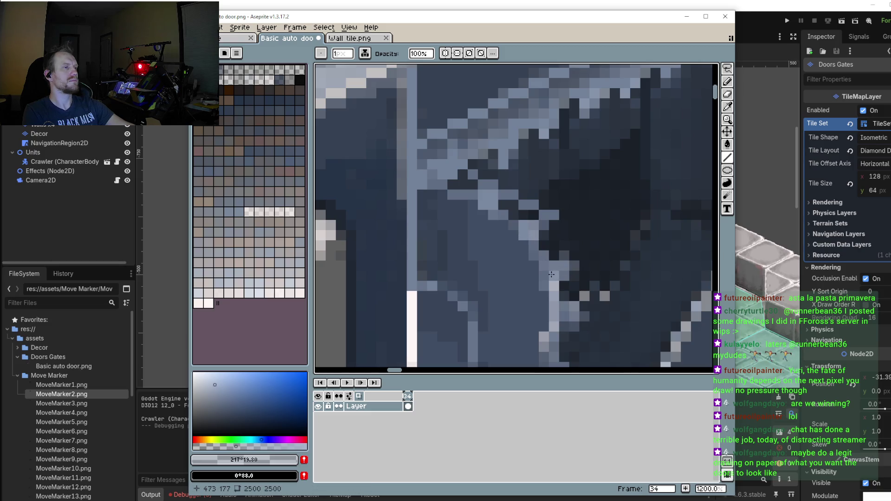
scroll(568, 268, down, 4)
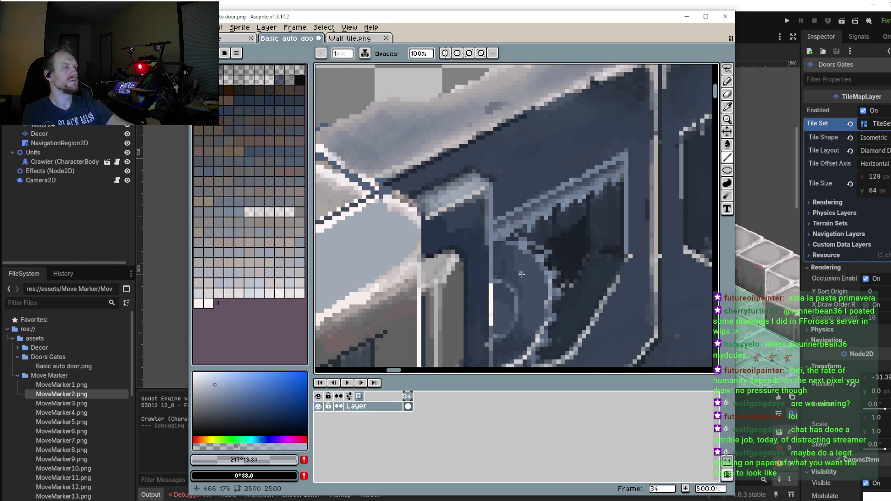
scroll(521, 274, up, 4)
mouse_move(513, 211)
mouse_down()
mouse_move(551, 238)
mouse_move(577, 302)
mouse_up()
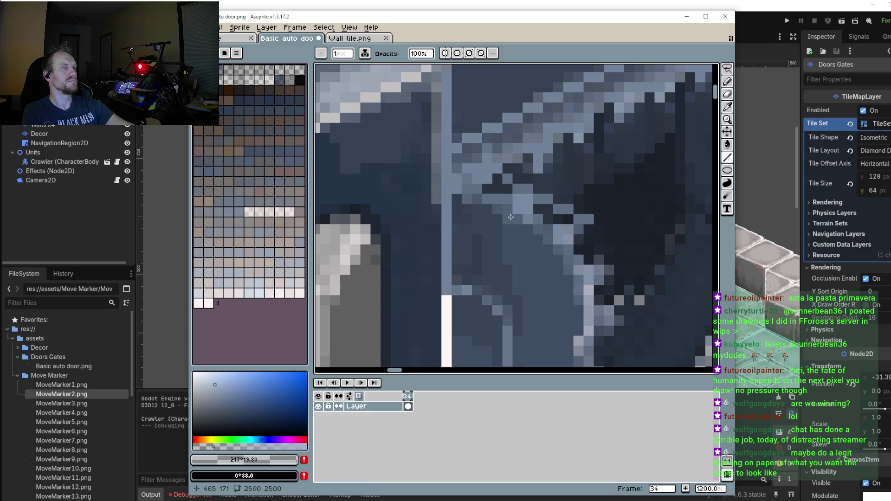
scroll(579, 271, down, 5)
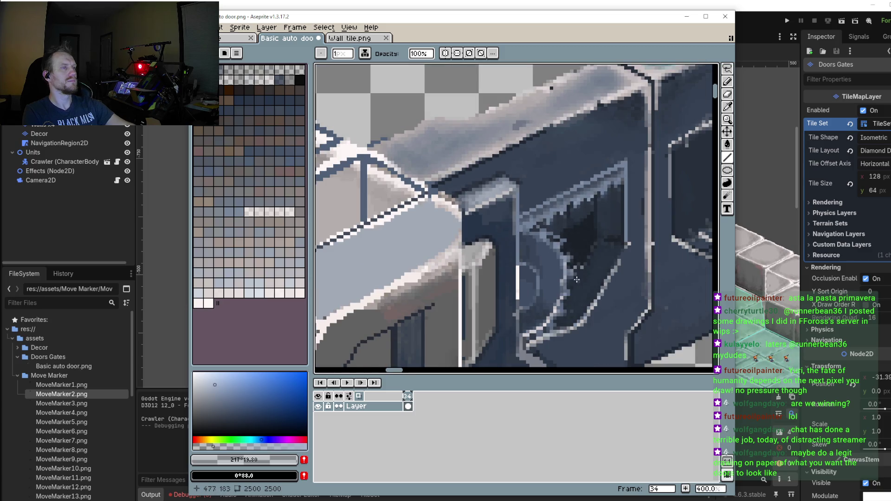
scroll(534, 265, right, 1)
scroll(441, 233, right, 1)
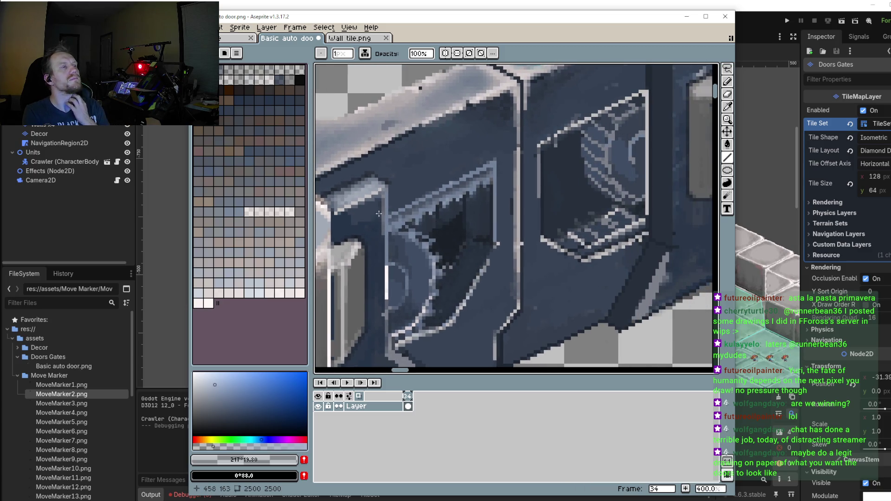
scroll(434, 230, left, 1)
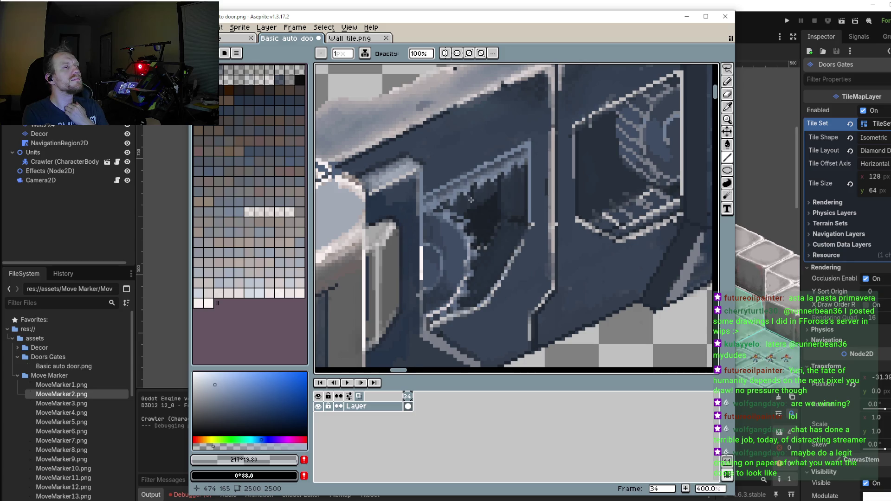
scroll(471, 200, up, 3)
scroll(472, 200, up, 2)
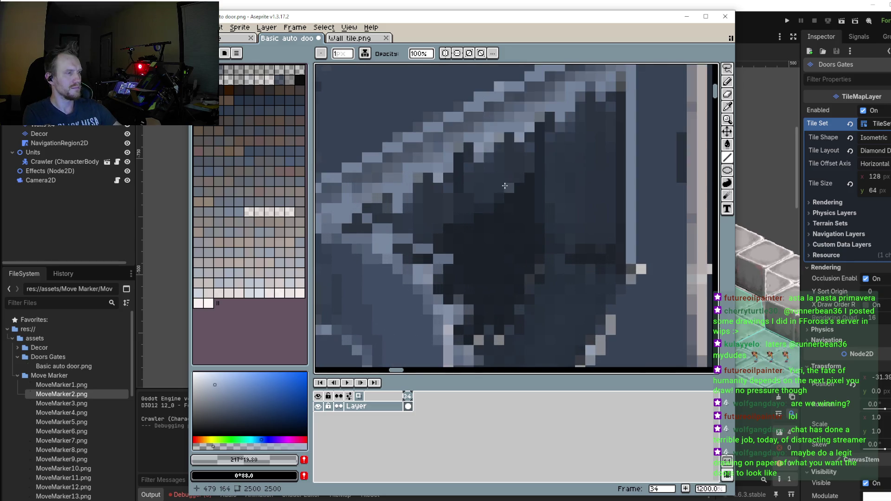
Step: Sample dark blue-grey #2a3340 from the recess and set the pencil brush to 3 px
key(i)
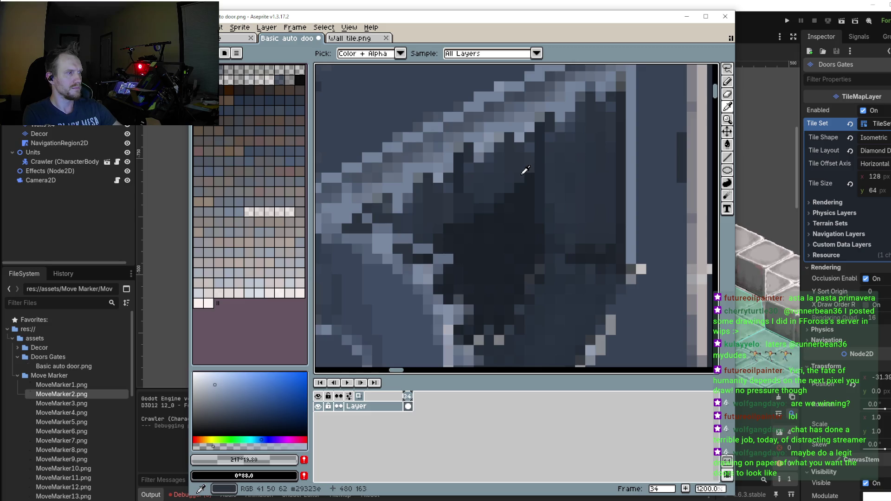
click(521, 173)
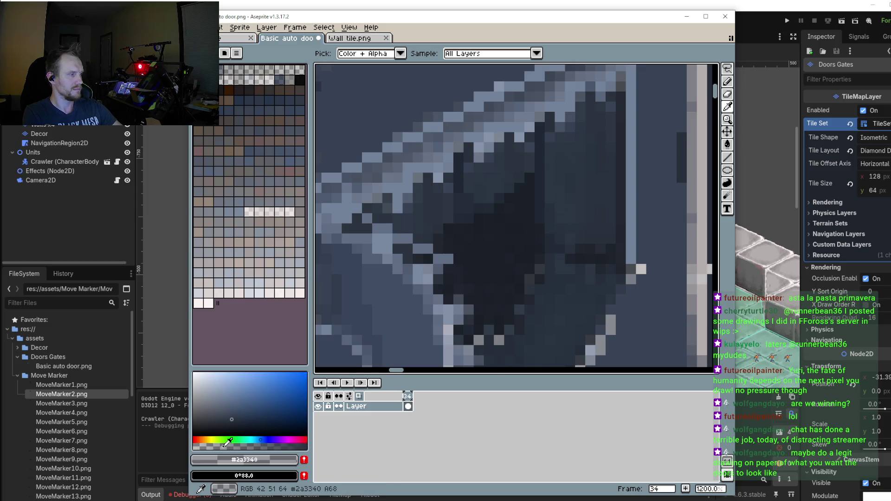
key(b)
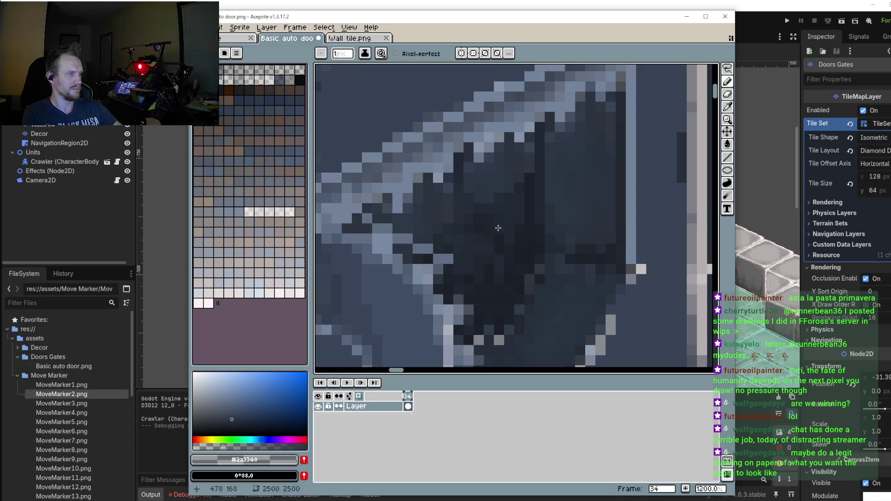
key(plus)
key(plus)
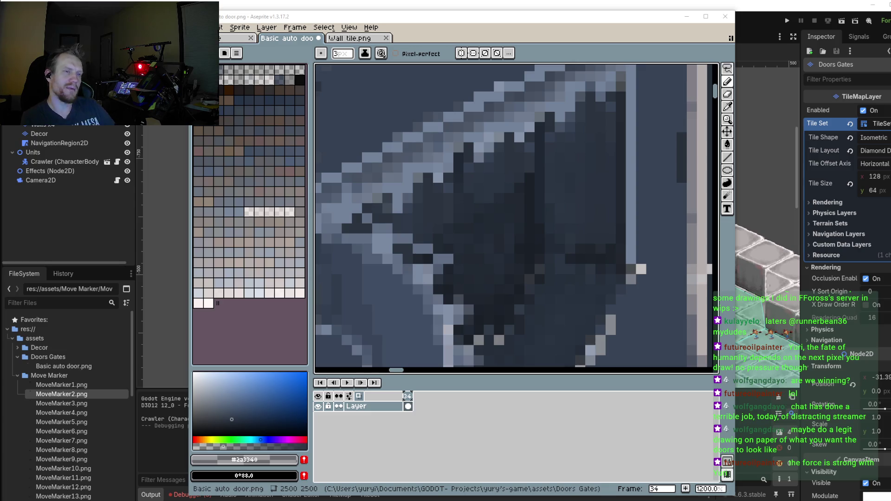
Step: Zoom the canvas out to 100% to view the entire door sprite
scroll(462, 229, down, 3)
scroll(462, 229, down, 3)
scroll(462, 229, down, 3)
scroll(470, 230, up, 2)
scroll(467, 223, down, 1)
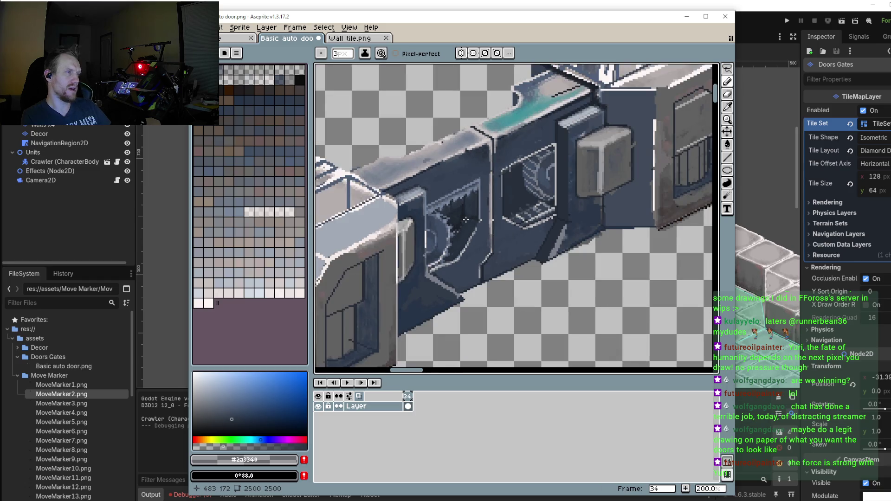
scroll(447, 212, down, 1)
scroll(447, 213, up, 2)
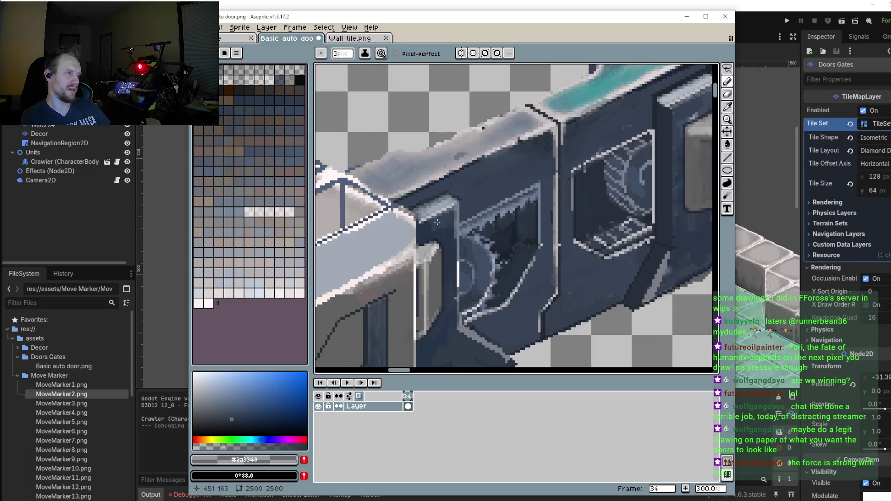
scroll(457, 220, down, 1)
scroll(462, 223, down, 1)
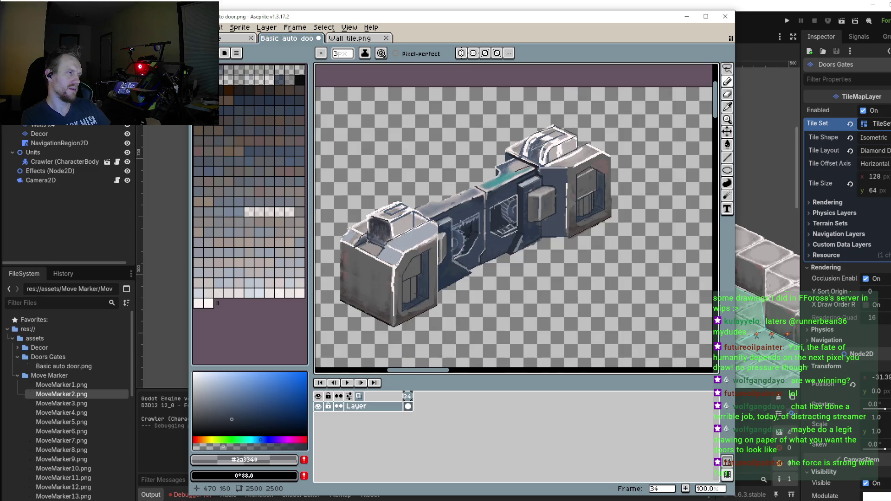
scroll(470, 251, down, 1)
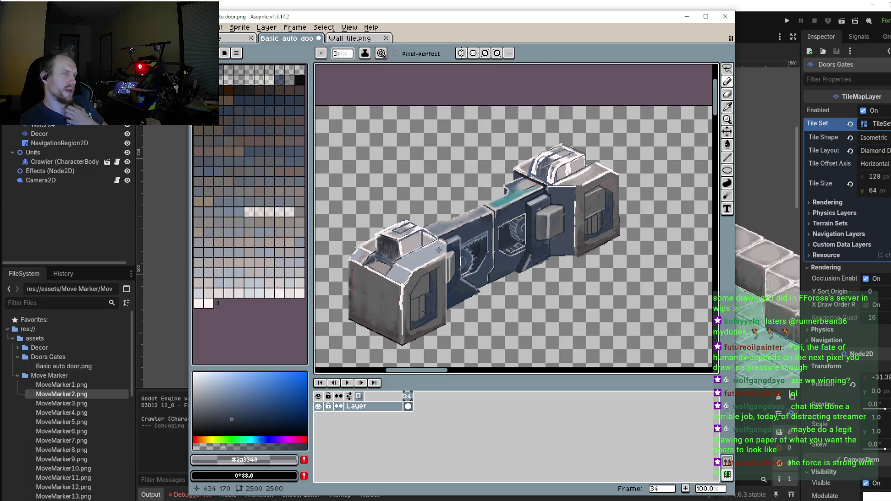
Step: Save Basic auto door.png from the File menu and return to the Godot editor
click(197, 27)
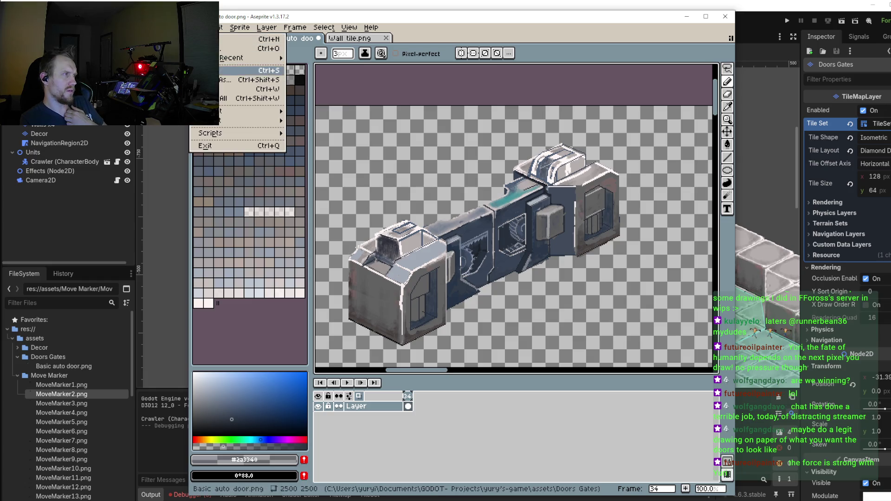
click(242, 71)
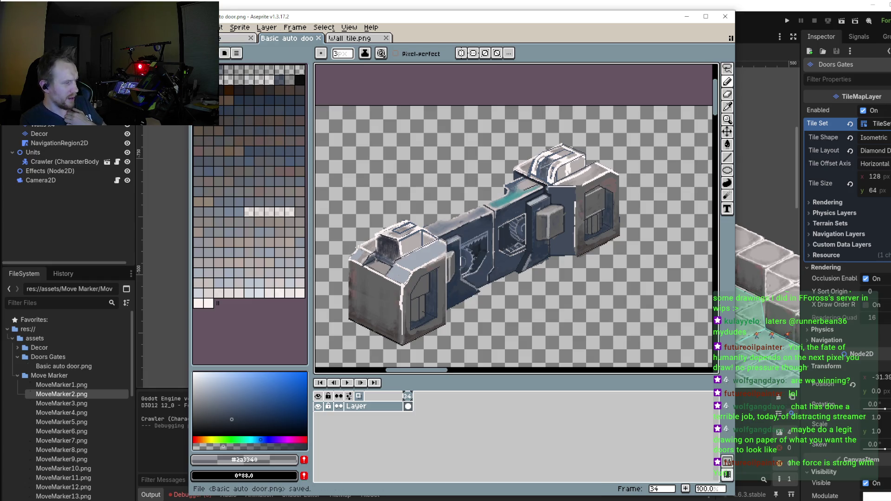
key(alt+Tab)
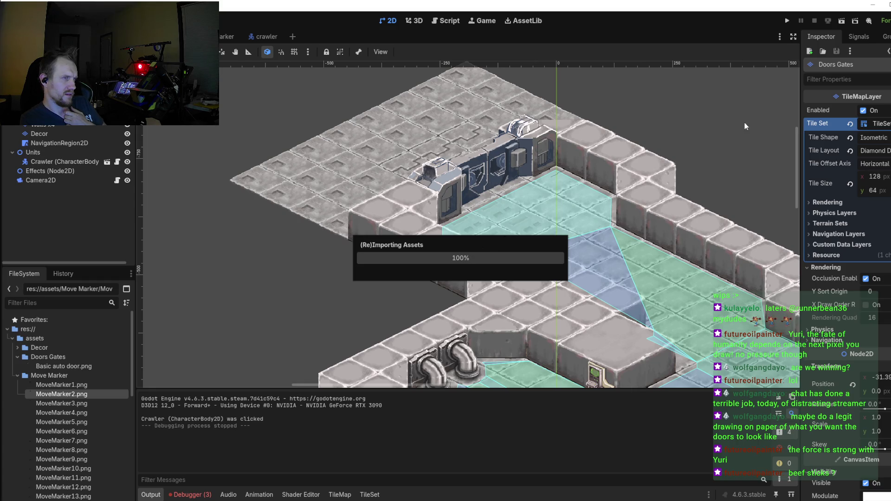
Step: Run the project, zoom the game camera, and walk the crawler toward the door
click(786, 21)
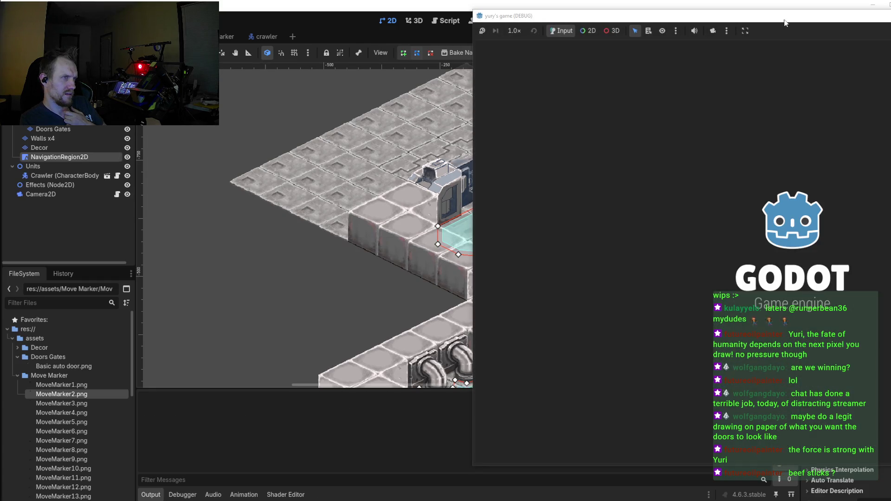
scroll(461, 255, up, 3)
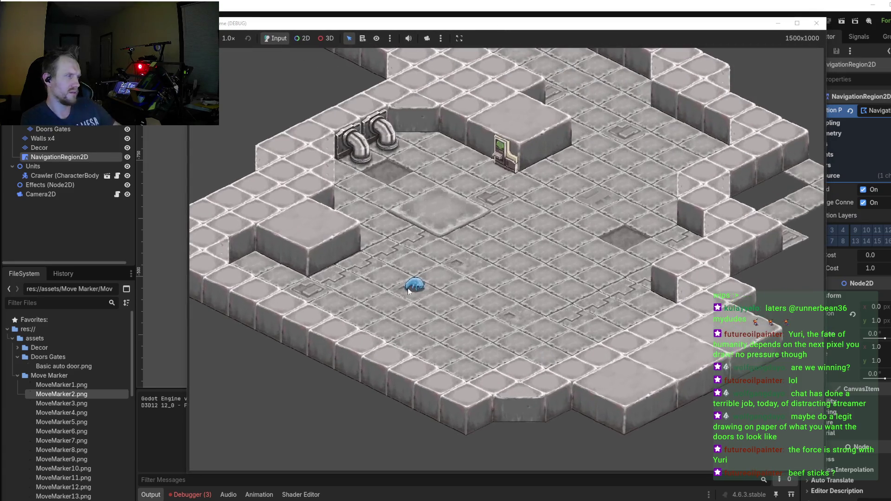
click(533, 228)
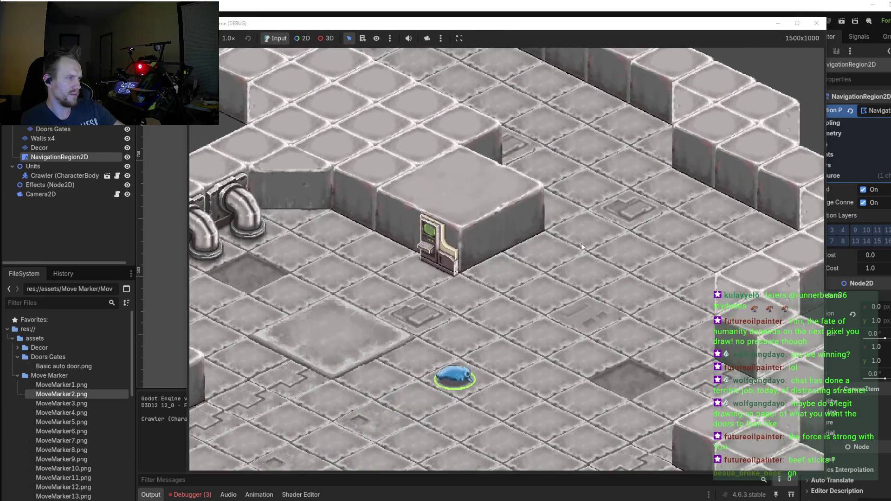
scroll(542, 215, up, 3)
key(w)
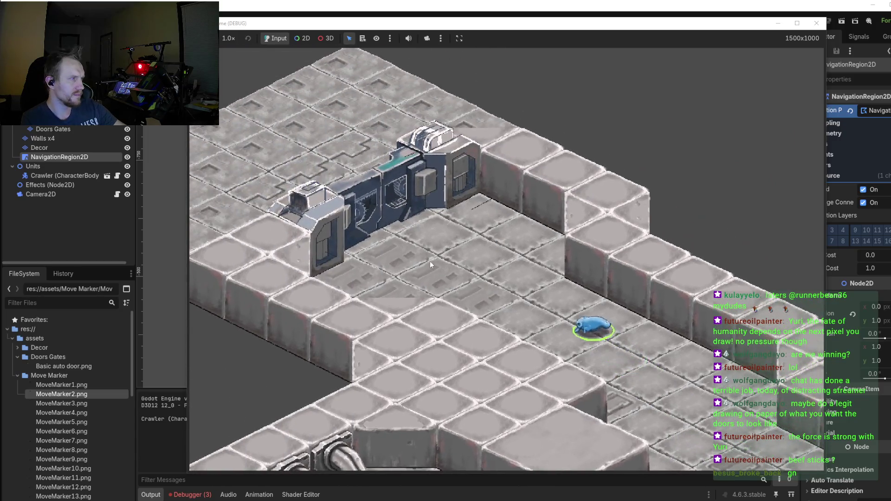
click(428, 267)
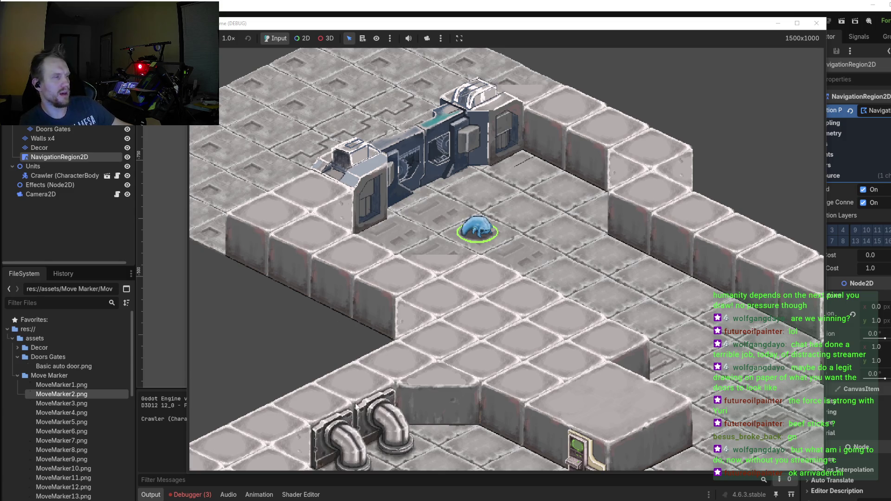
Step: Walk the crawler across several floor tiles in front of the door, then zoom the camera
click(487, 178)
click(416, 229)
click(545, 274)
click(580, 213)
click(551, 172)
click(424, 206)
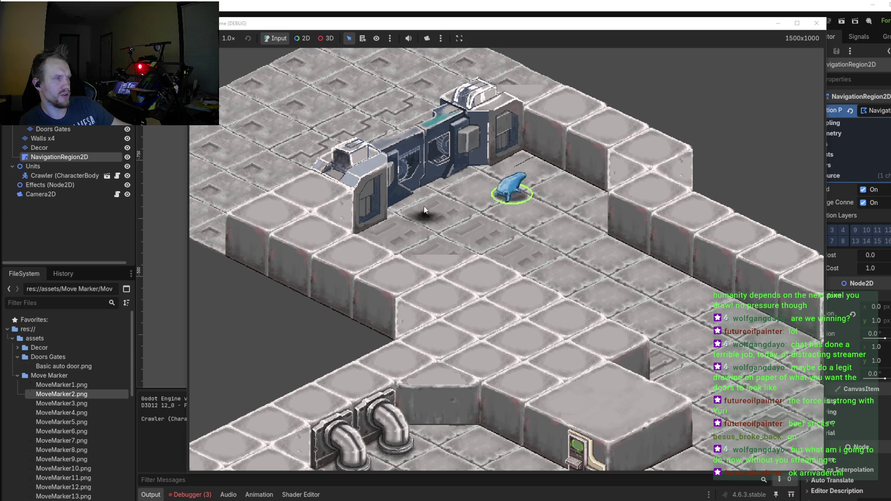
click(469, 237)
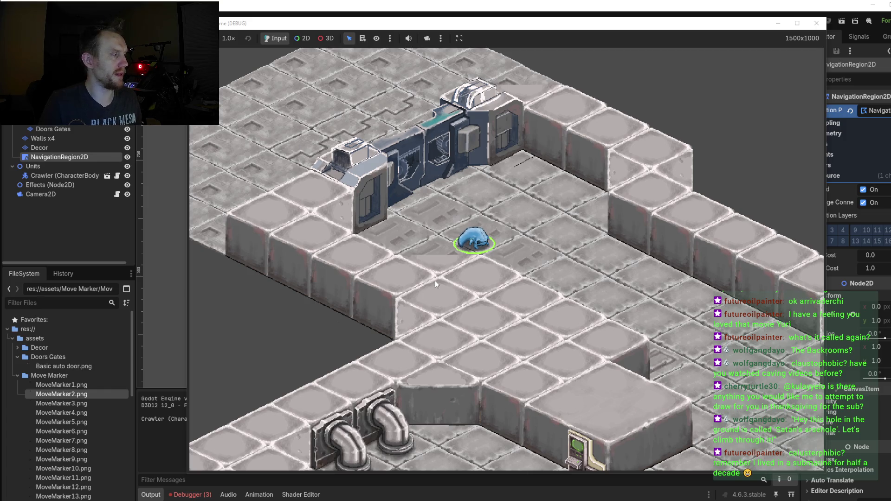
scroll(606, 357, up, 3)
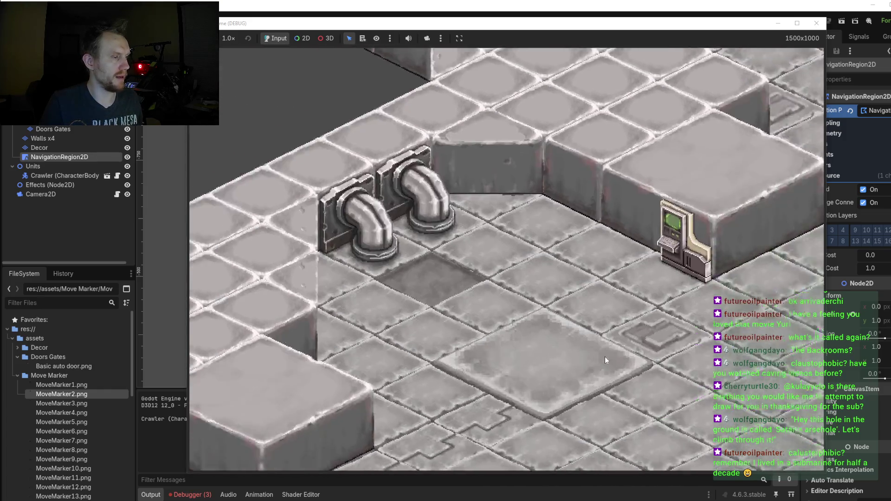